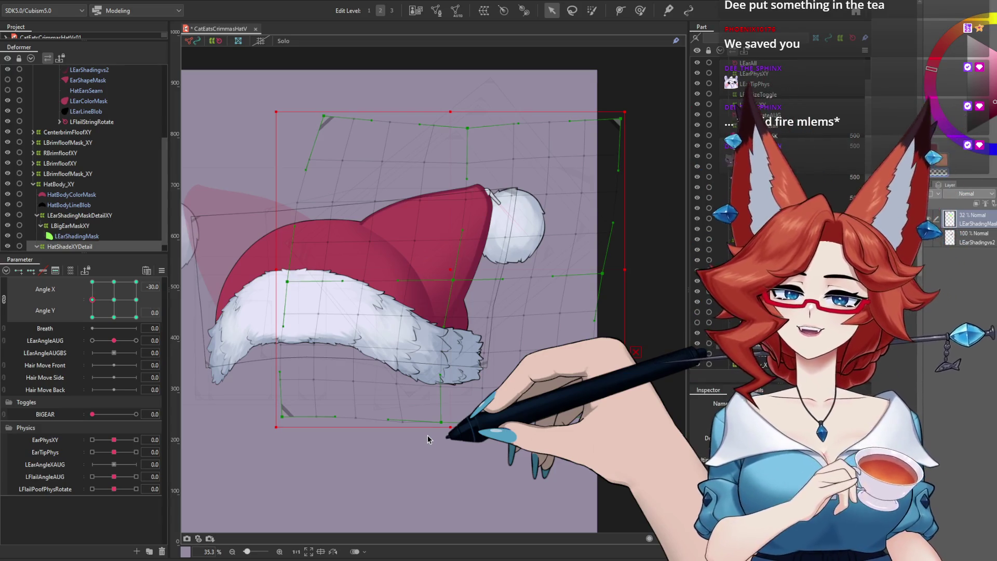
# Preview the hat at Angle Y -30 and neutral, then try a warp corner pull and undo it
pyautogui.click(114, 317)
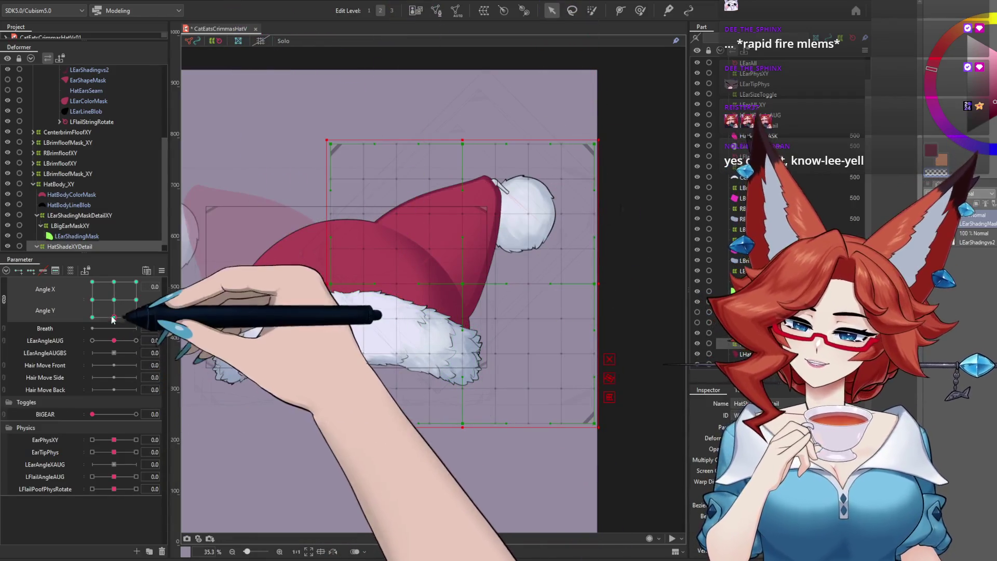
pyautogui.click(114, 299)
pyautogui.click(114, 318)
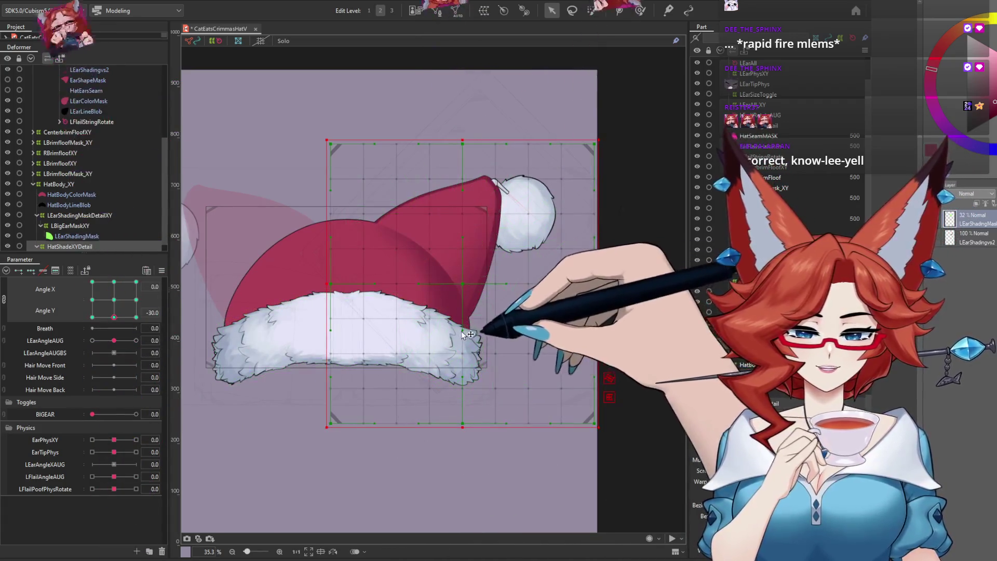
pyautogui.click(608, 360)
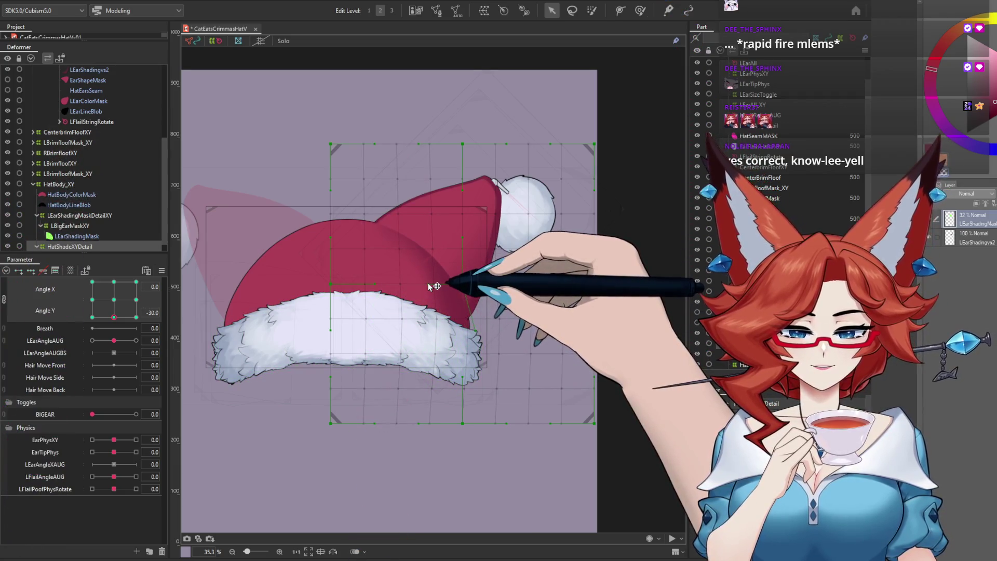
pyautogui.moveTo(594, 423); pyautogui.dragTo(473, 432)
pyautogui.hotkey('ctrl', 'z')
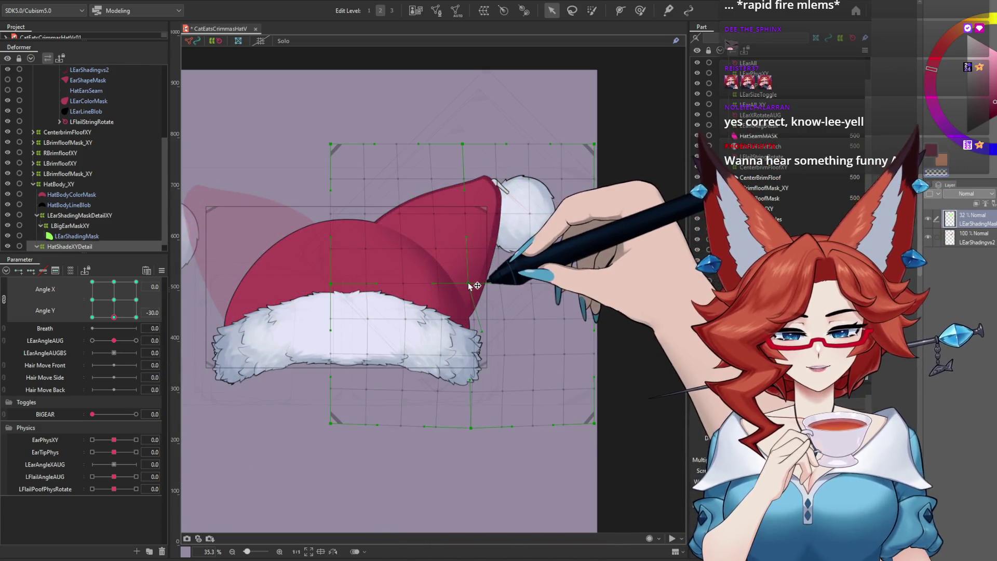
# Compare the hat at neutral and Angle Y -30, pose it at Angle Y 30, and select its warp deformer
pyautogui.click(114, 300)
pyautogui.click(115, 310)
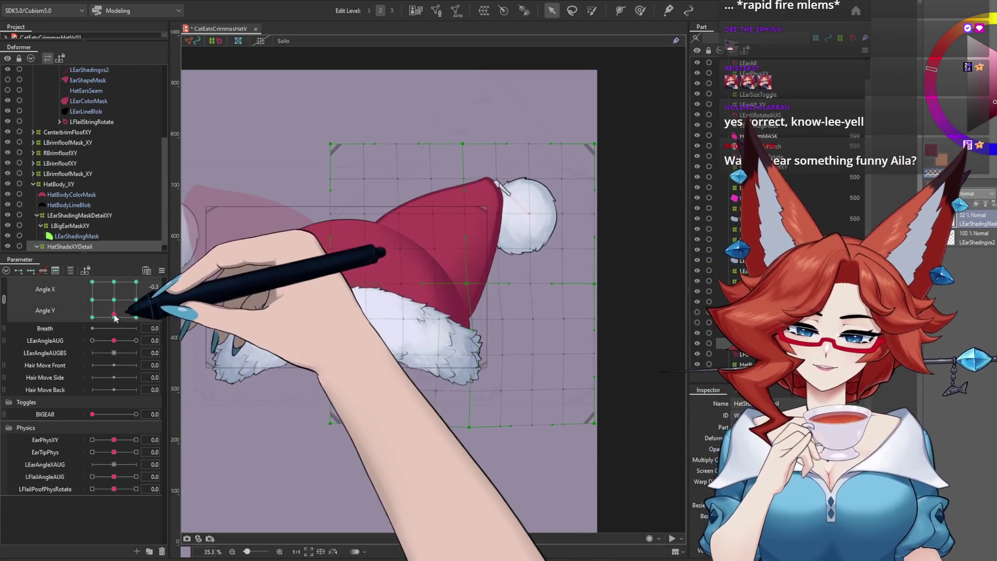
pyautogui.click(114, 300)
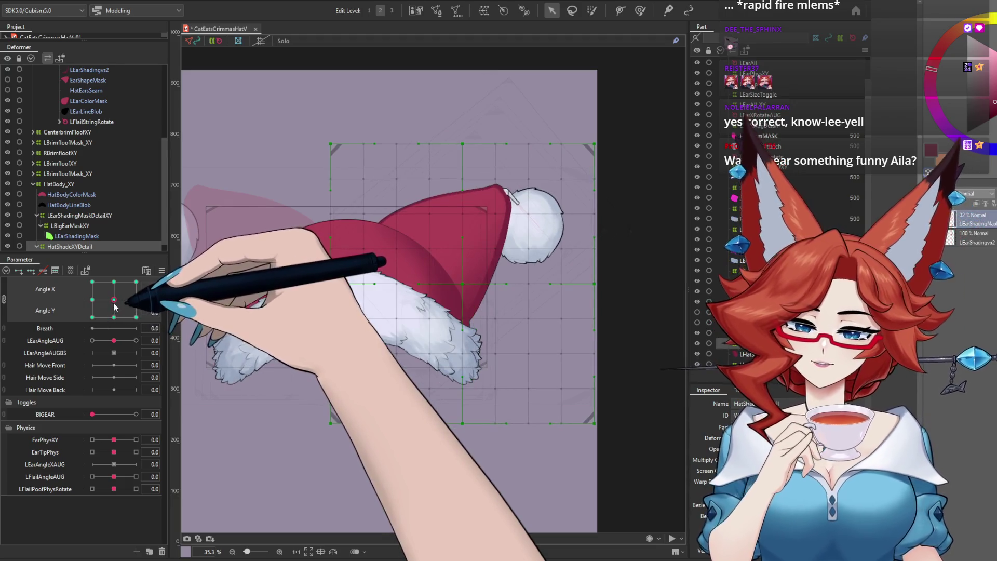
pyautogui.click(115, 317)
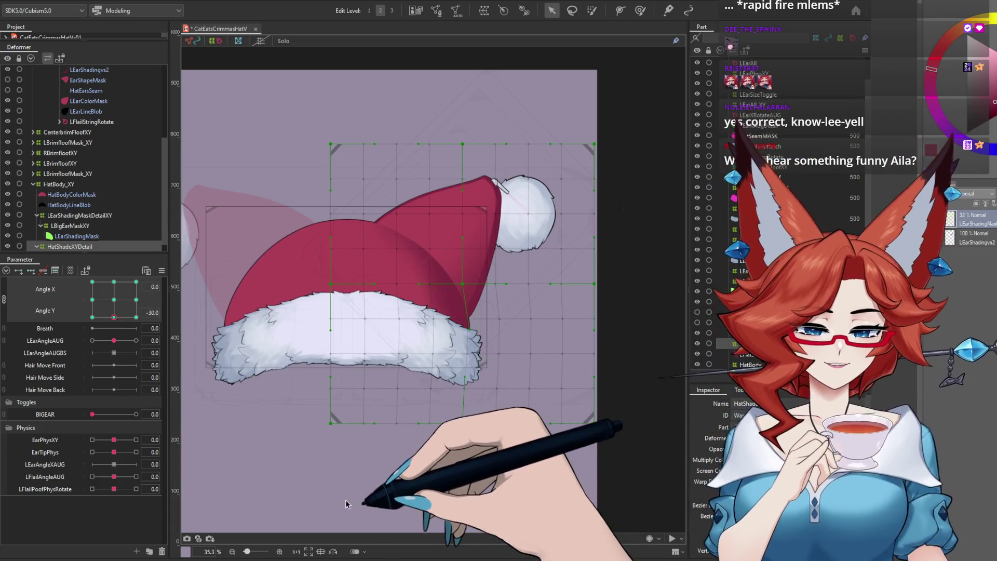
pyautogui.click(113, 281)
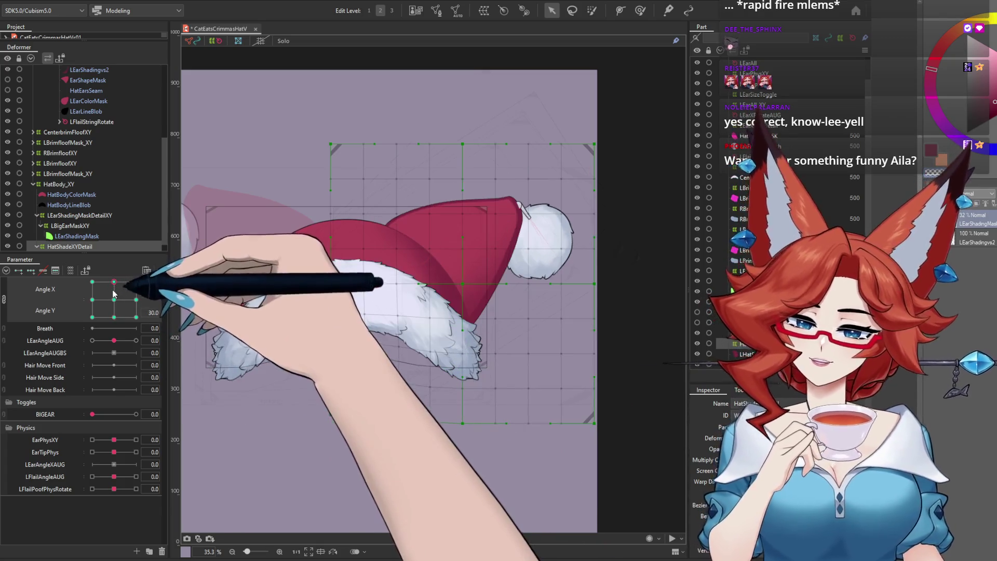
pyautogui.click(469, 299)
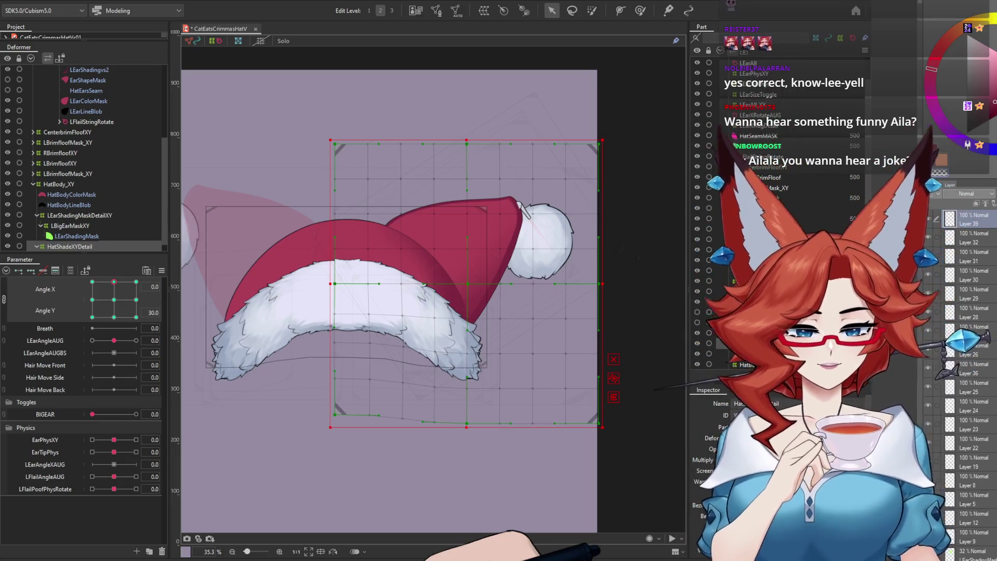
# Reset the head to neutral and sweep the Angle X/Y pad to the upper-right and right extremes
pyautogui.moveTo(114, 282); pyautogui.dragTo(113, 299)
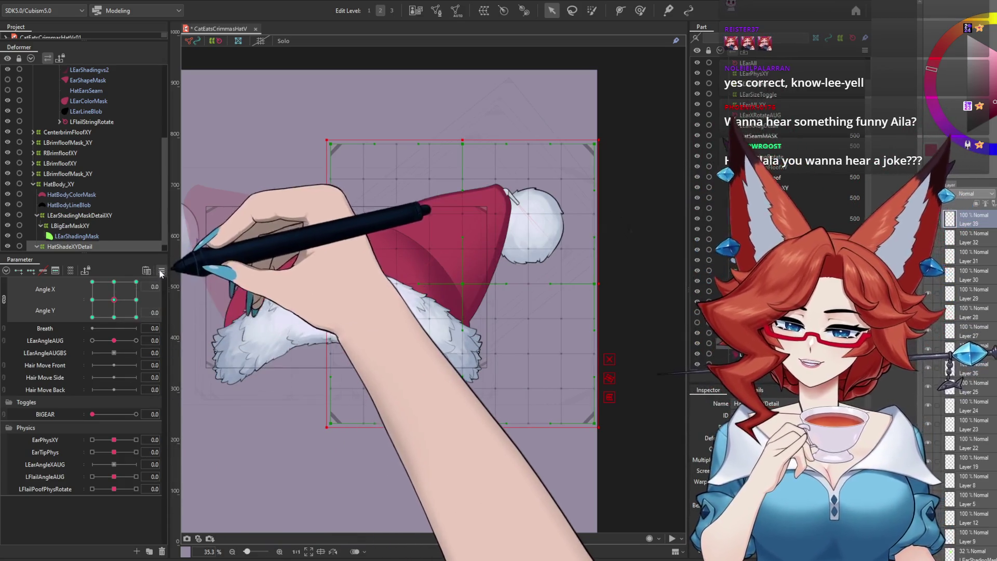
pyautogui.click(161, 270)
pyautogui.press('Escape')
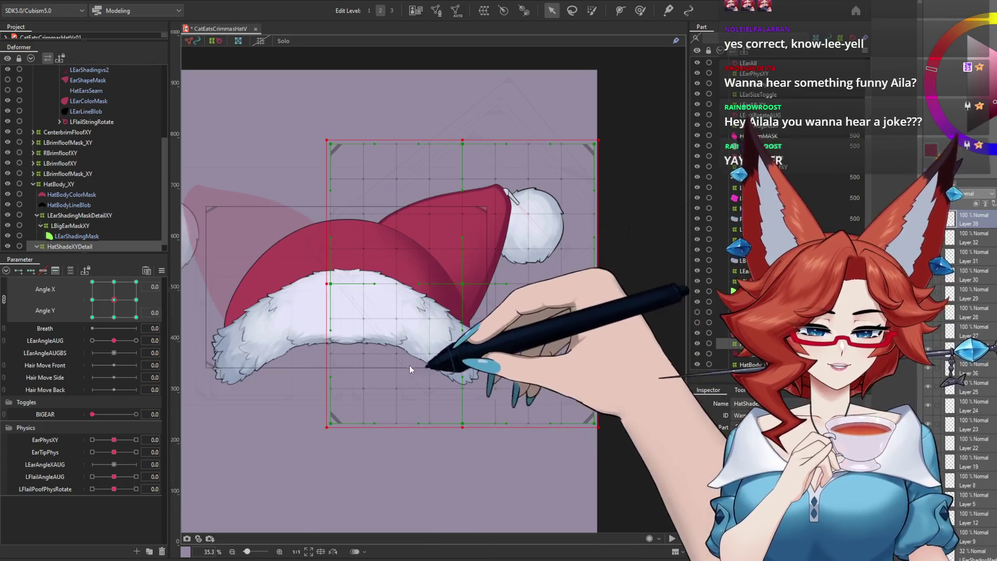
pyautogui.moveTo(114, 299)
pyautogui.mouseDown()
pyautogui.moveTo(147, 283)
pyautogui.moveTo(61, 288)
pyautogui.moveTo(164, 360)
pyautogui.moveTo(61, 285)
pyautogui.moveTo(109, 294)
pyautogui.mouseUp()
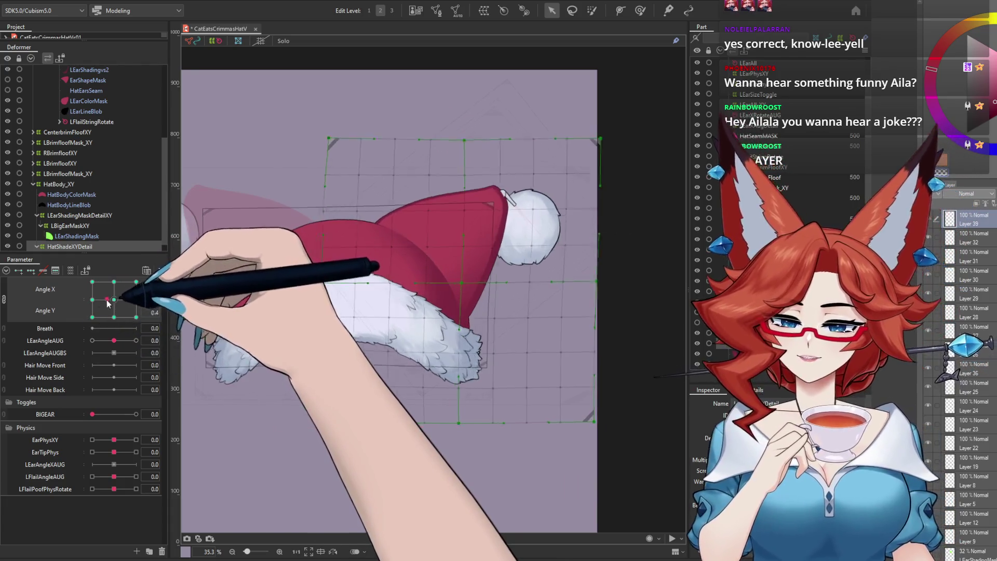
pyautogui.click(197, 112)
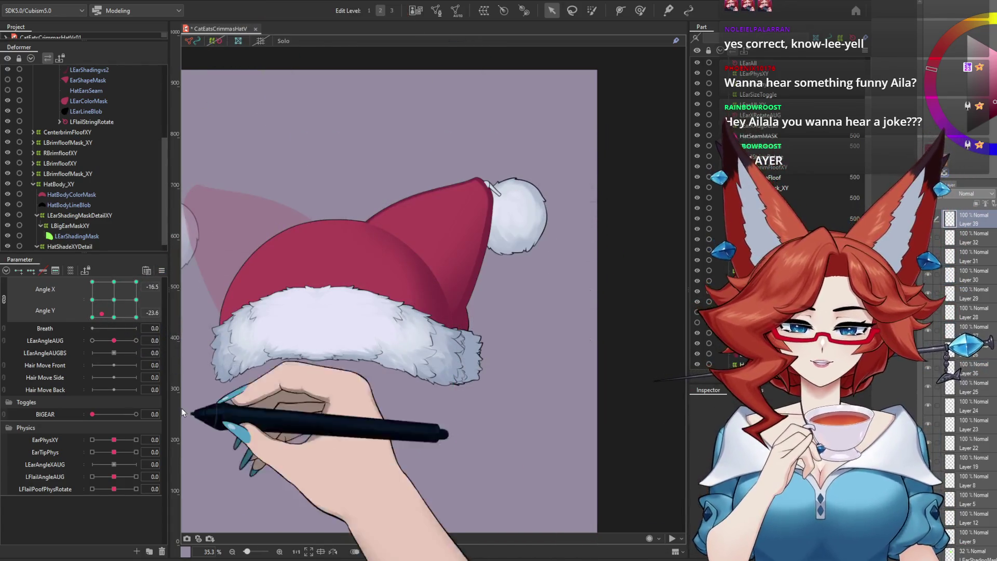
pyautogui.click(114, 300)
pyautogui.moveTo(113, 300)
pyautogui.mouseDown()
pyautogui.moveTo(147, 300)
pyautogui.moveTo(102, 275)
pyautogui.mouseUp()
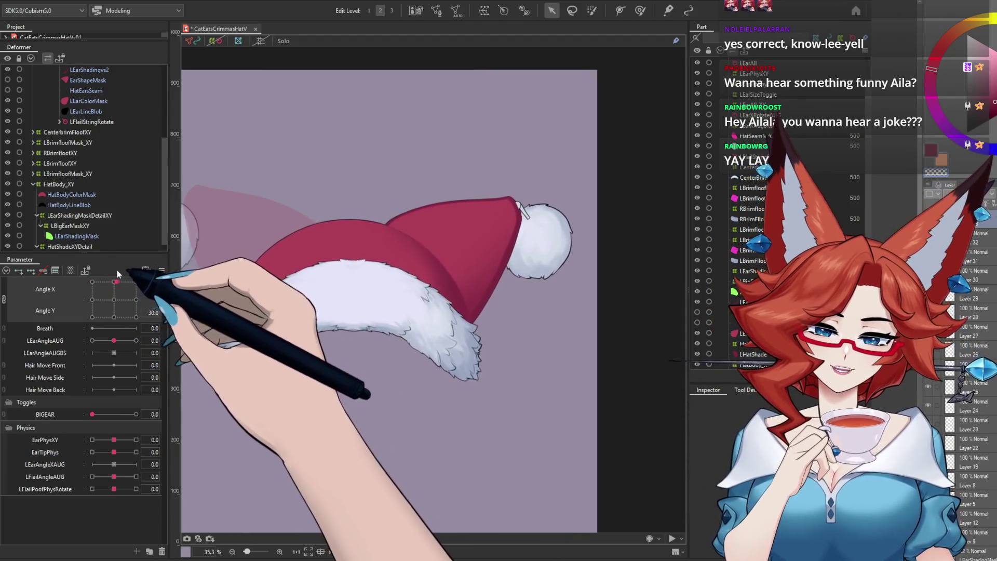
pyautogui.click(113, 282)
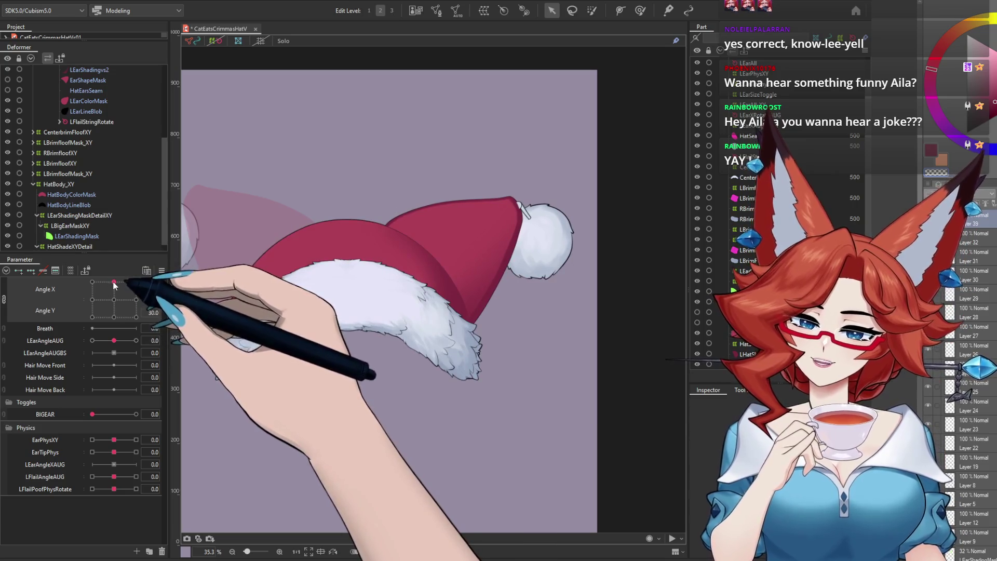
# Swing the pad across the upper-left and top-middle poses, then select HatShadeXYDetail posed upper-right
pyautogui.moveTo(141, 275); pyautogui.dragTo(85, 269)
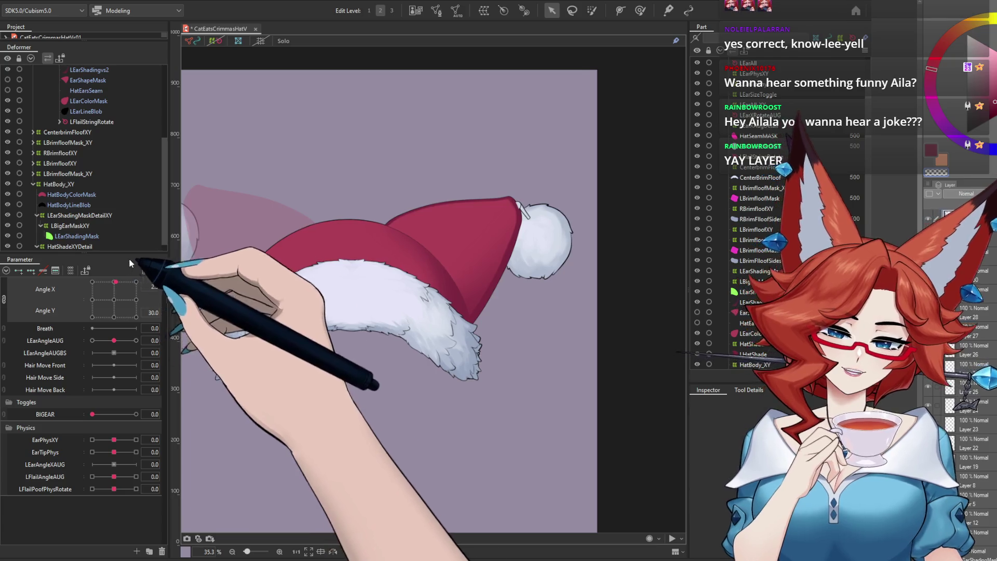
pyautogui.click(114, 282)
pyautogui.click(112, 300)
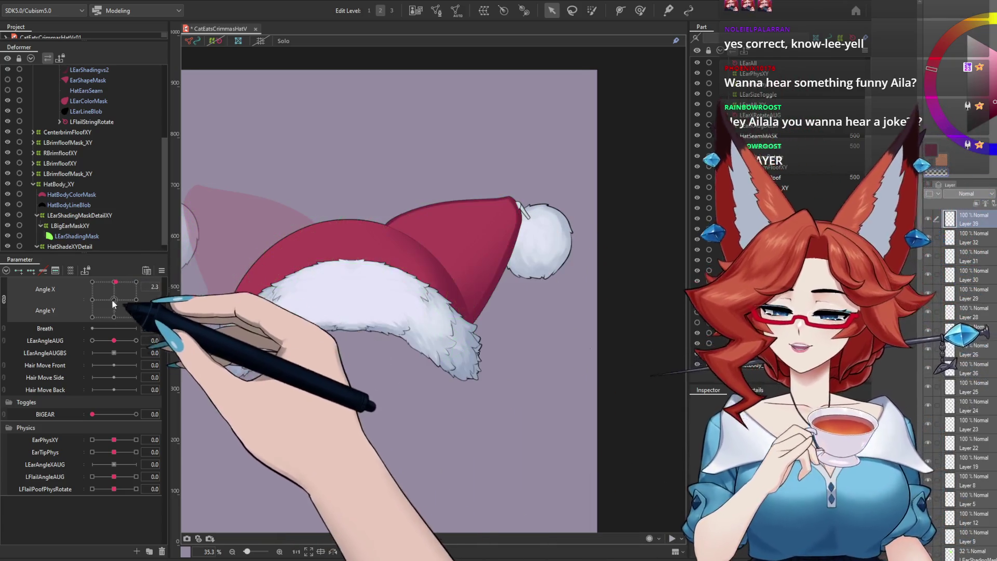
pyautogui.click(94, 281)
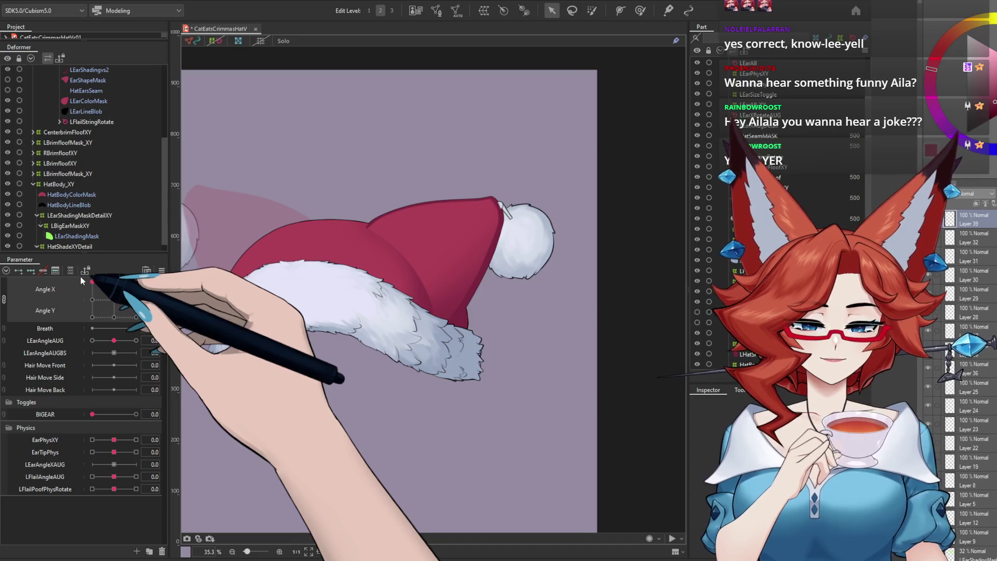
pyautogui.click(102, 280)
pyautogui.moveTo(103, 279); pyautogui.dragTo(114, 283)
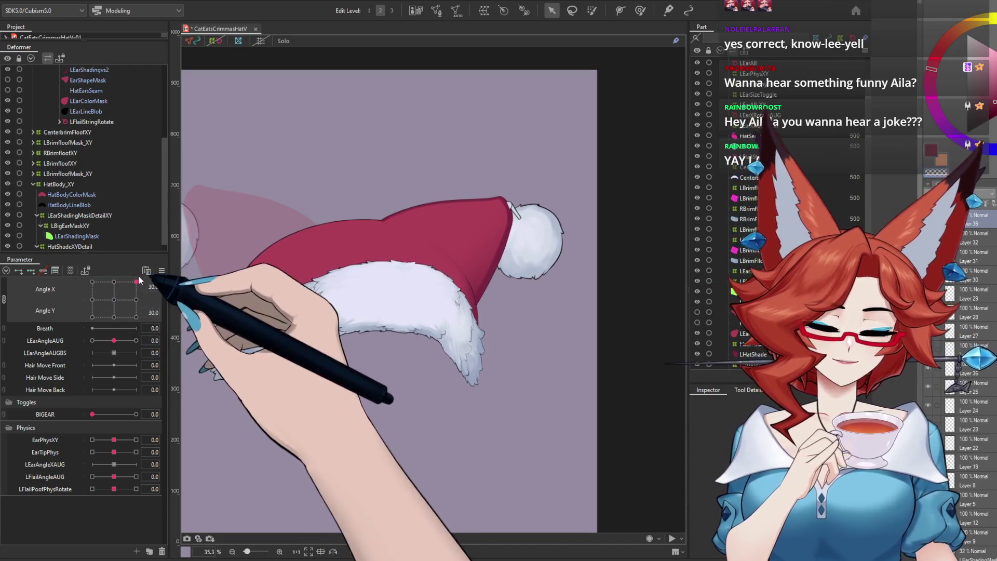
pyautogui.moveTo(163, 201); pyautogui.dragTo(164, 205)
pyautogui.click(85, 237)
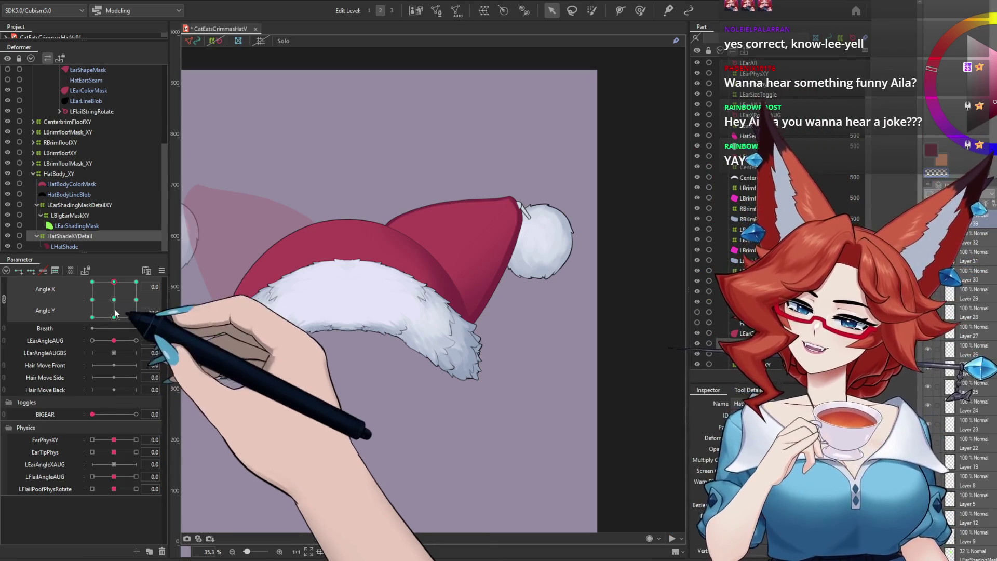
pyautogui.moveTo(112, 301)
pyautogui.mouseDown()
pyautogui.moveTo(156, 276)
pyautogui.moveTo(89, 269)
pyautogui.moveTo(147, 272)
pyautogui.moveTo(115, 284)
pyautogui.mouseUp()
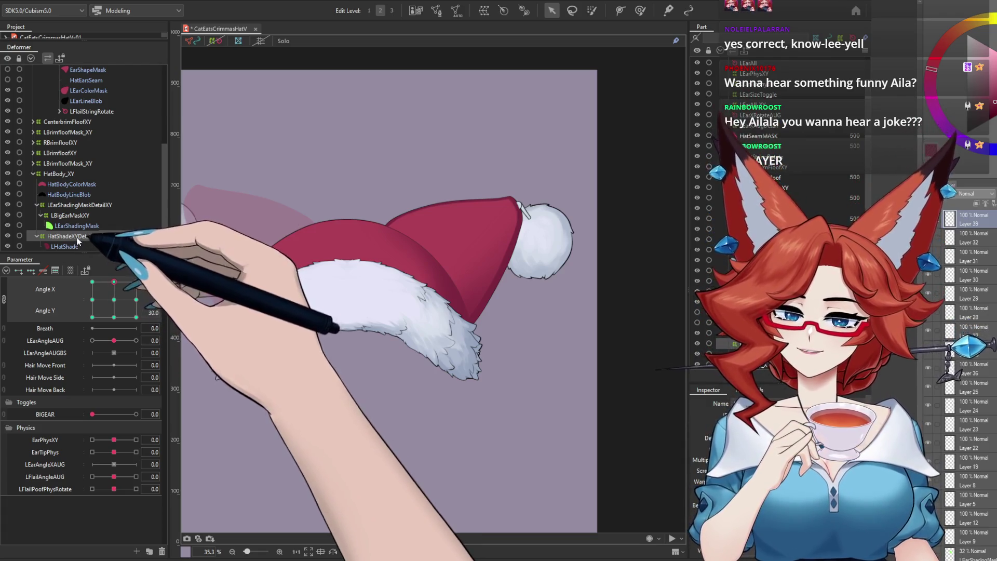
# Show the HatShadeXYDetail grid and nudge its warp at the top-left and top-middle head poses
pyautogui.click(216, 42)
pyautogui.click(136, 283)
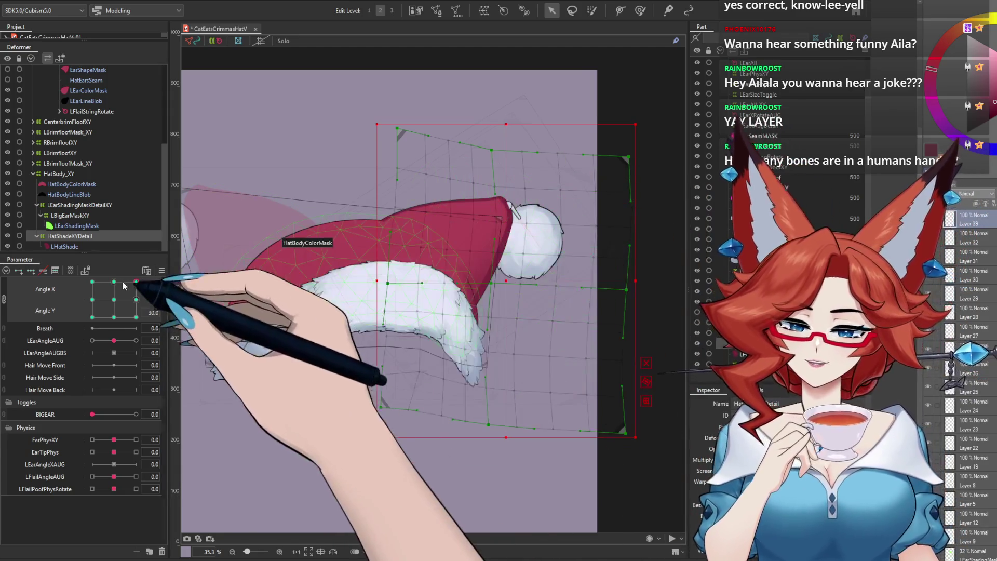
pyautogui.click(113, 281)
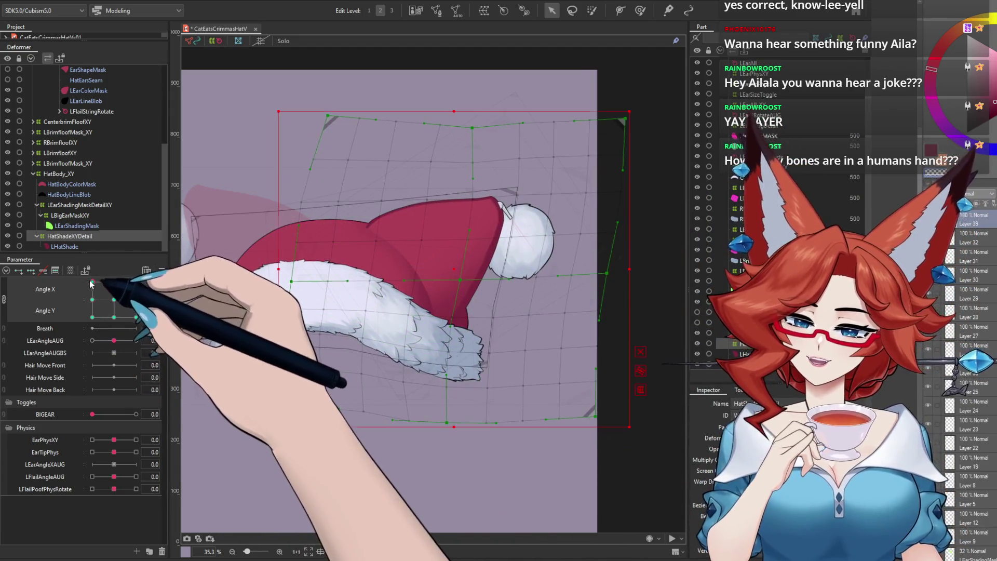
pyautogui.click(92, 282)
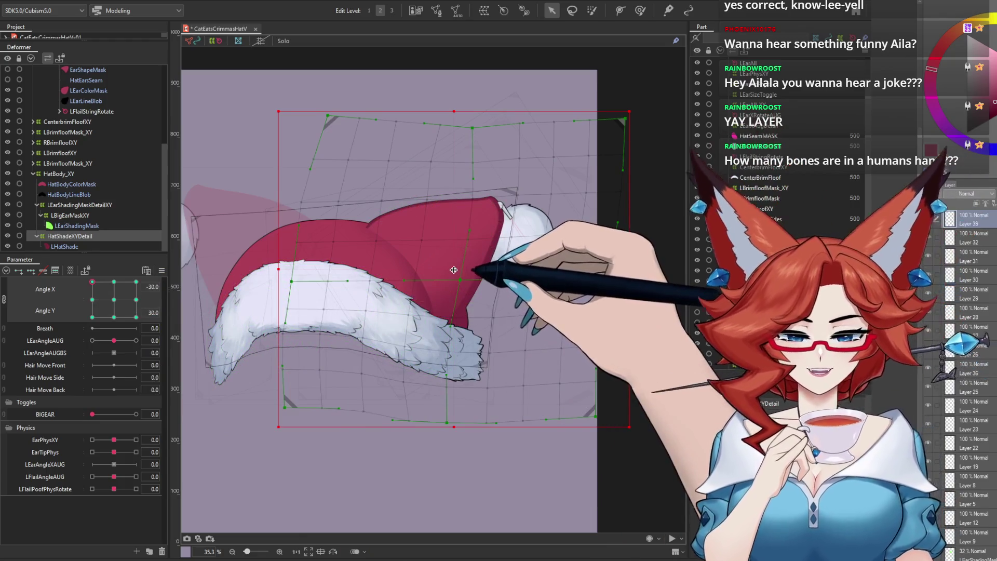
pyautogui.moveTo(453, 269); pyautogui.dragTo(444, 269)
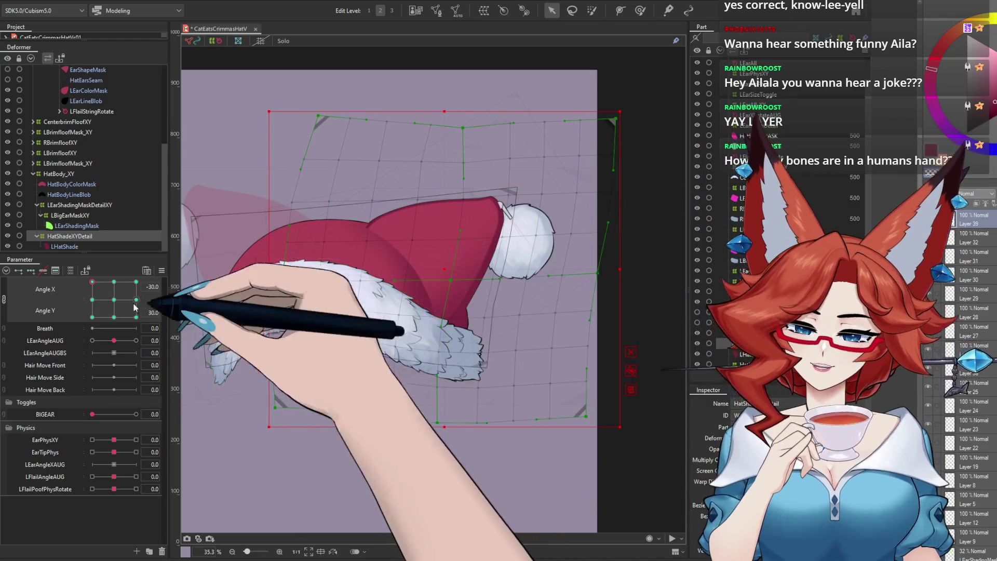
pyautogui.moveTo(92, 282)
pyautogui.mouseDown()
pyautogui.moveTo(83, 284)
pyautogui.moveTo(114, 282)
pyautogui.mouseUp()
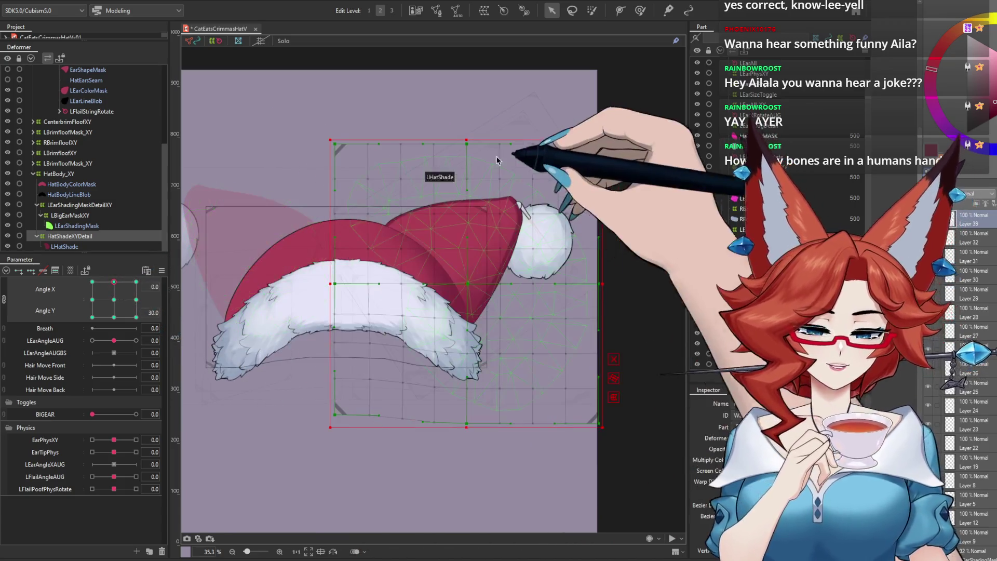
pyautogui.moveTo(467, 283); pyautogui.dragTo(469, 284)
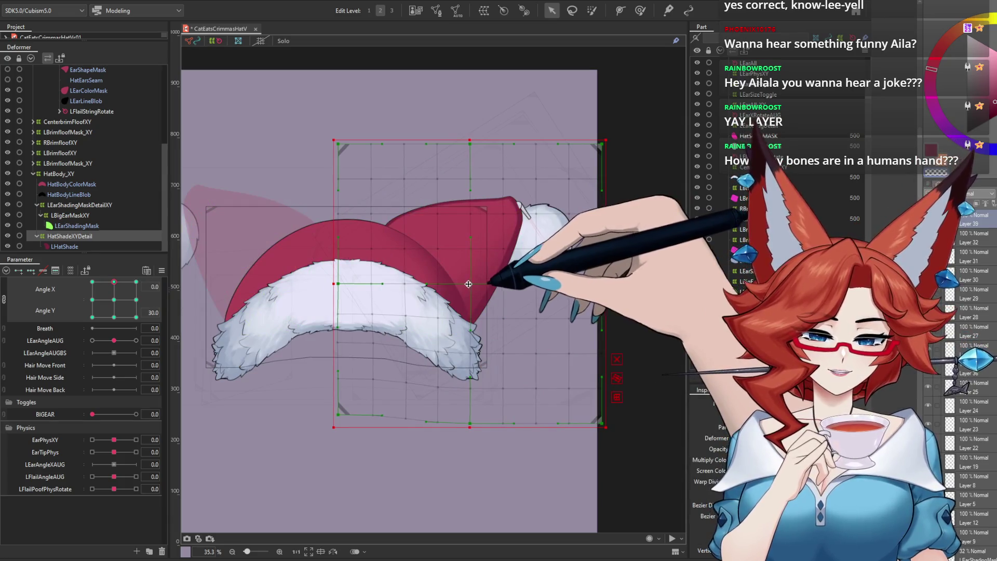
# At Angle X -30 nudge the shading warp left, preview the head tilted down, then deselect
pyautogui.click(92, 300)
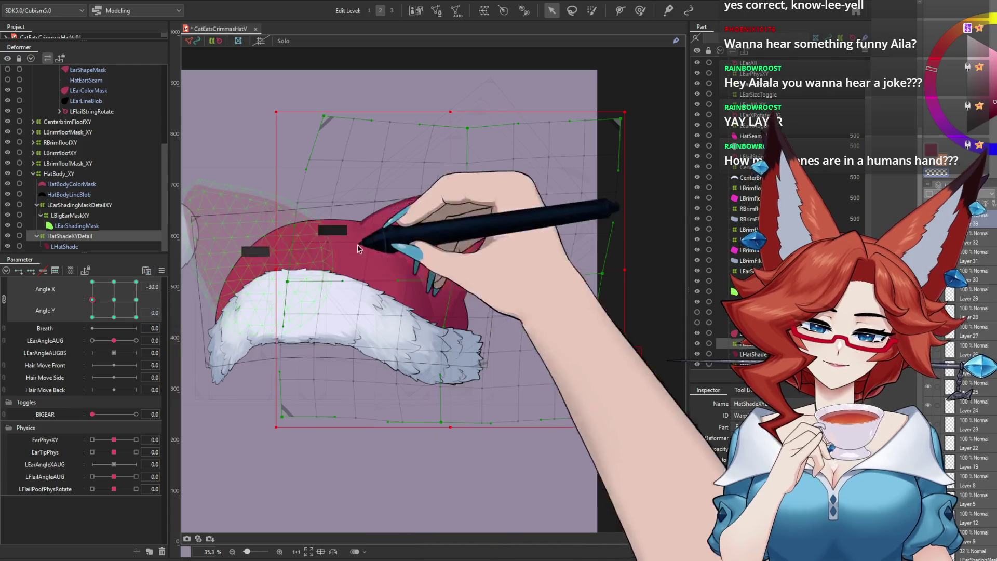
pyautogui.moveTo(449, 269); pyautogui.dragTo(445, 269)
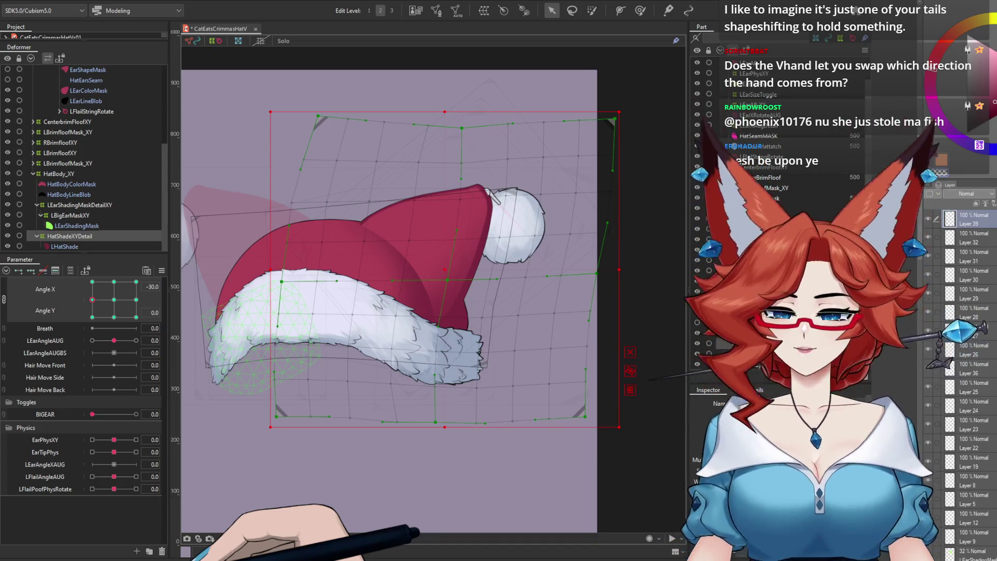
pyautogui.moveTo(92, 300)
pyautogui.mouseDown()
pyautogui.moveTo(115, 317)
pyautogui.moveTo(120, 281)
pyautogui.moveTo(101, 332)
pyautogui.moveTo(78, 305)
pyautogui.moveTo(110, 302)
pyautogui.mouseUp()
pyautogui.click(189, 71)
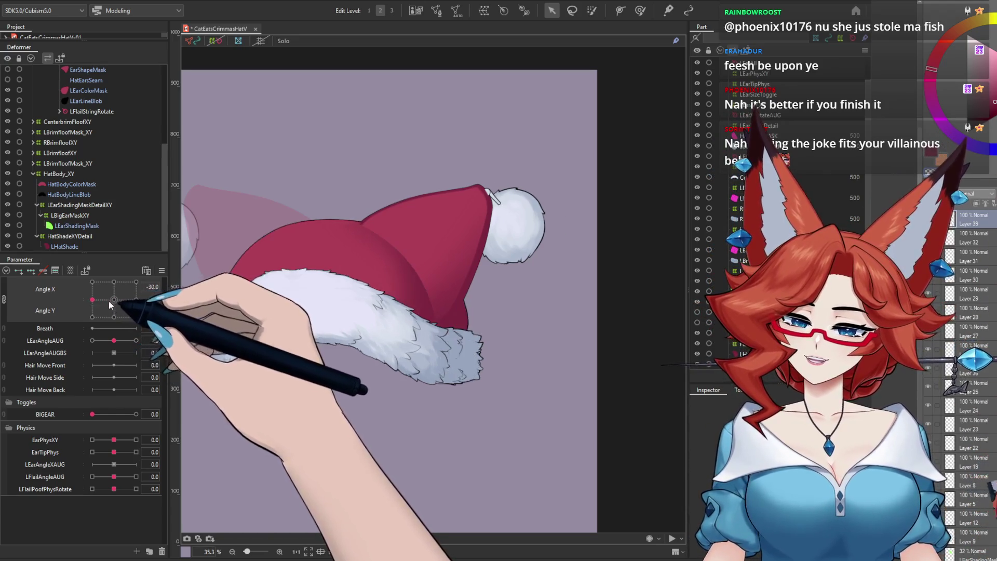
# Select the hat shading warp and sweep the head through down-right and up poses to Angle X 30, Angle Y 30
pyautogui.click(162, 270)
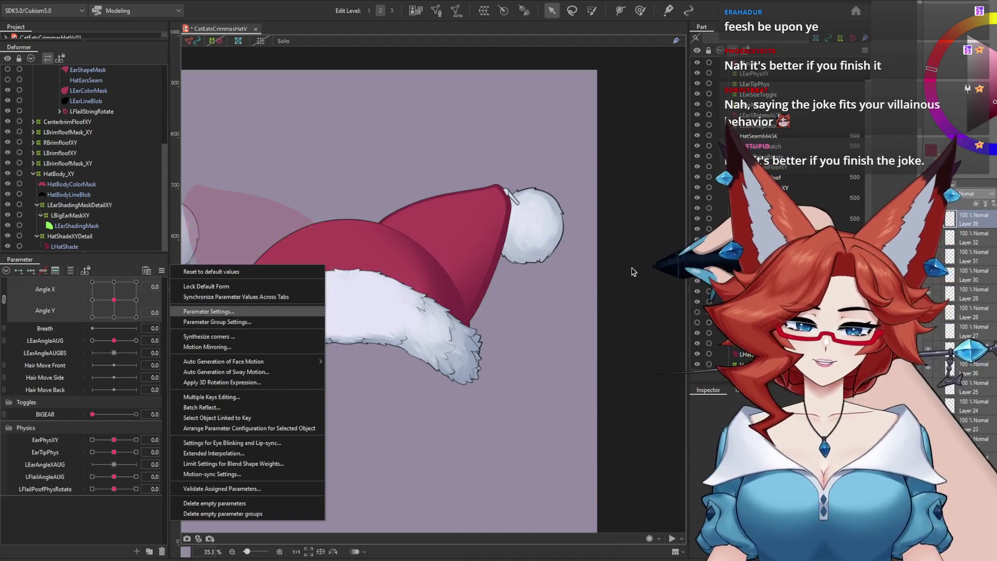
pyautogui.click(77, 238)
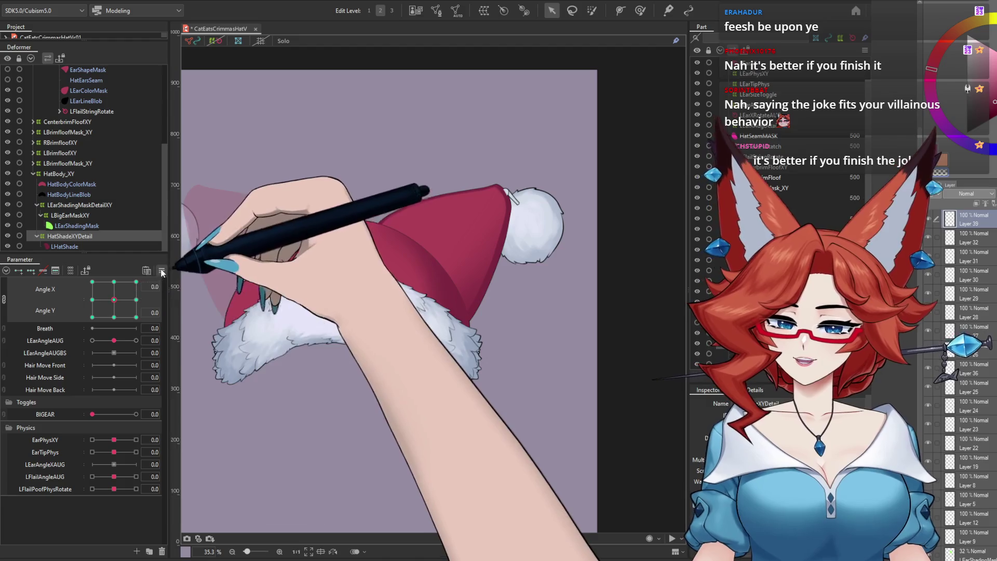
pyautogui.click(161, 270)
pyautogui.press('Escape')
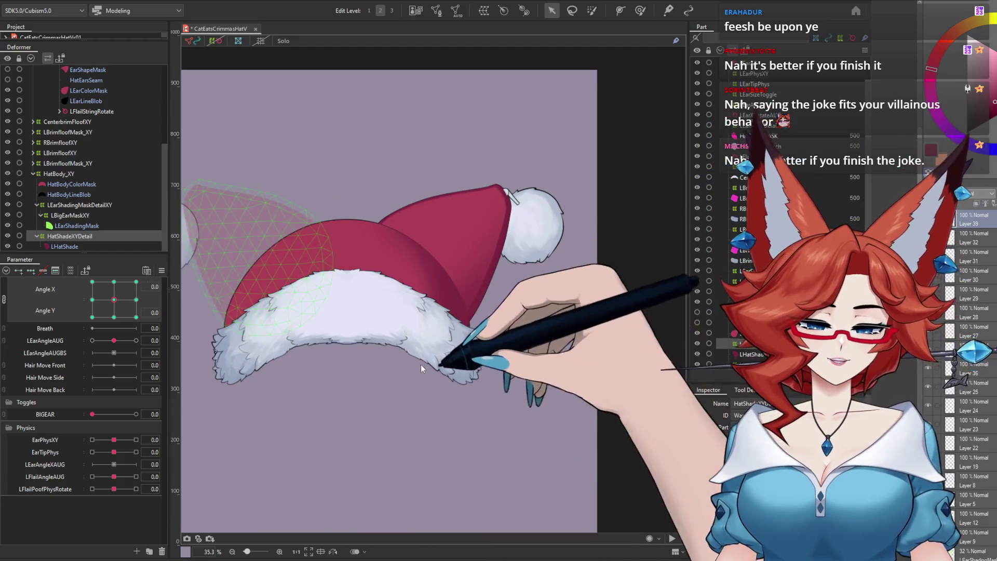
pyautogui.moveTo(111, 304); pyautogui.dragTo(125, 340)
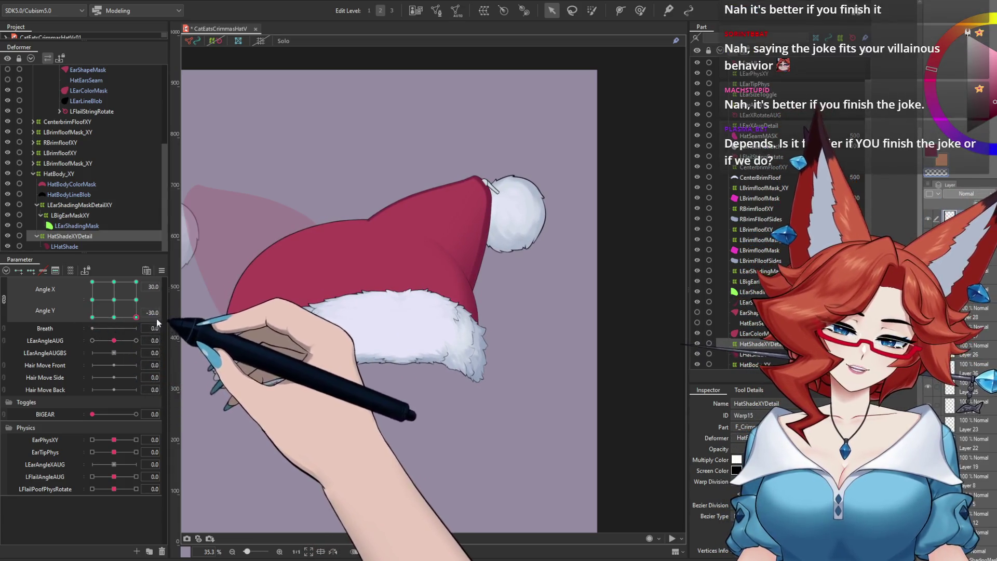
pyautogui.moveTo(124, 339)
pyautogui.mouseDown()
pyautogui.moveTo(160, 281)
pyautogui.moveTo(164, 320)
pyautogui.moveTo(166, 279)
pyautogui.moveTo(85, 279)
pyautogui.mouseUp()
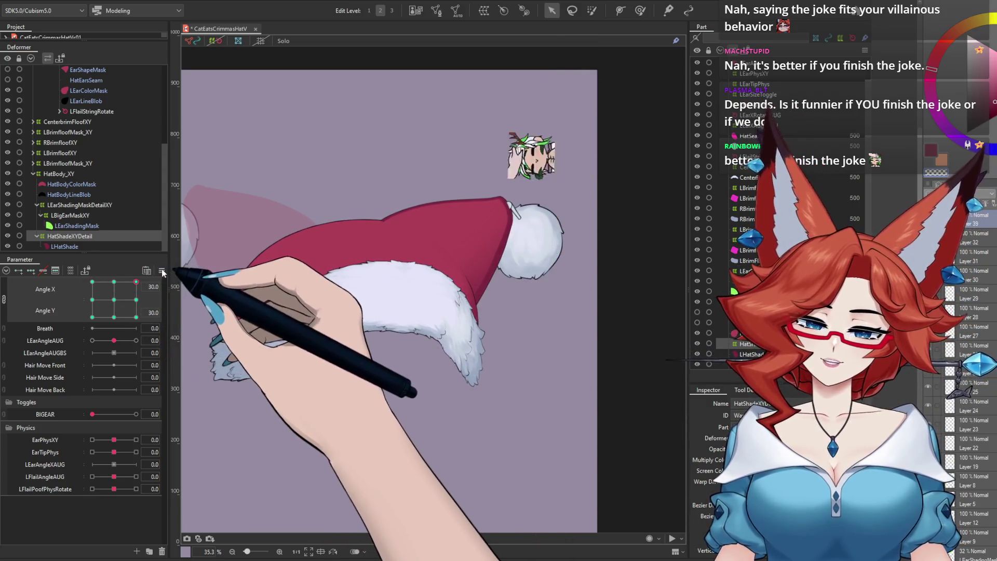
pyautogui.moveTo(84, 279); pyautogui.dragTo(166, 279)
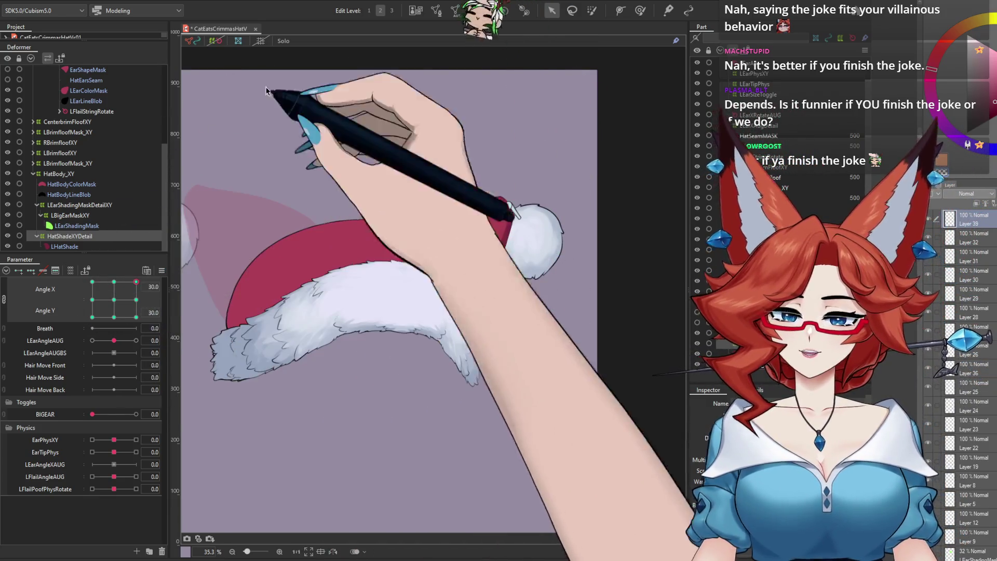
pyautogui.click(191, 83)
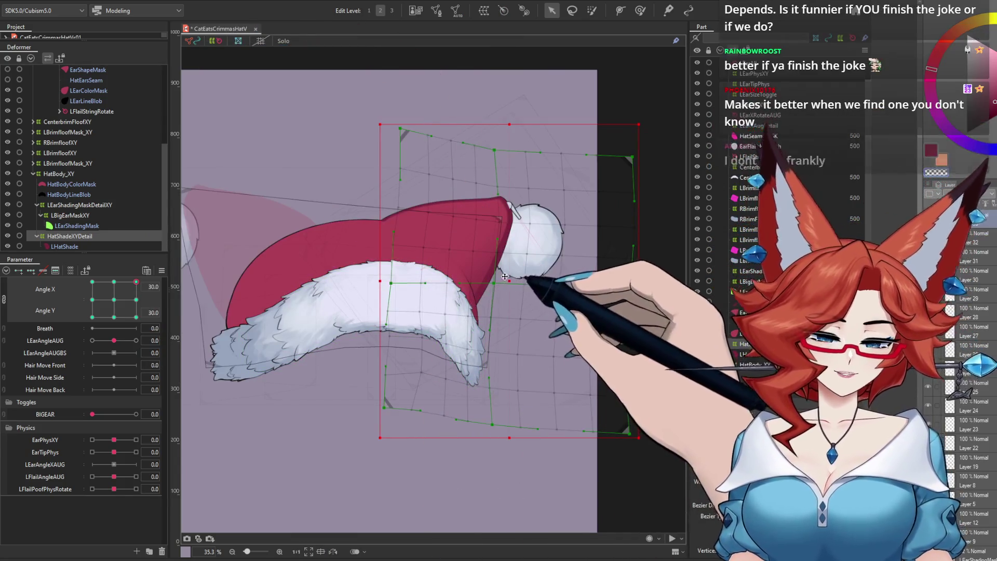
# Shift the shading warp slightly left at Angle X 30, then preview the up-right and up-left poses
pyautogui.moveTo(509, 281); pyautogui.dragTo(507, 281)
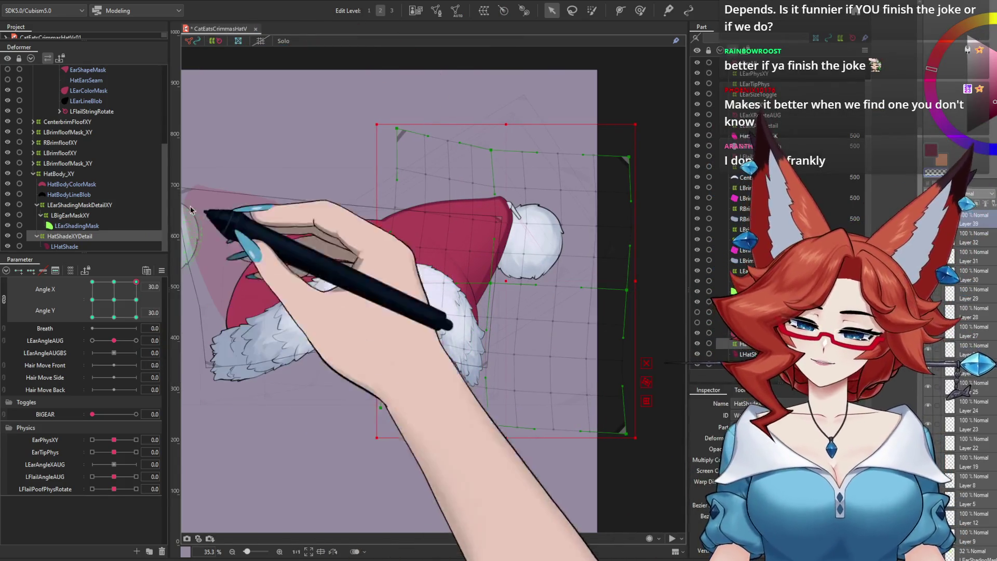
pyautogui.click(216, 174)
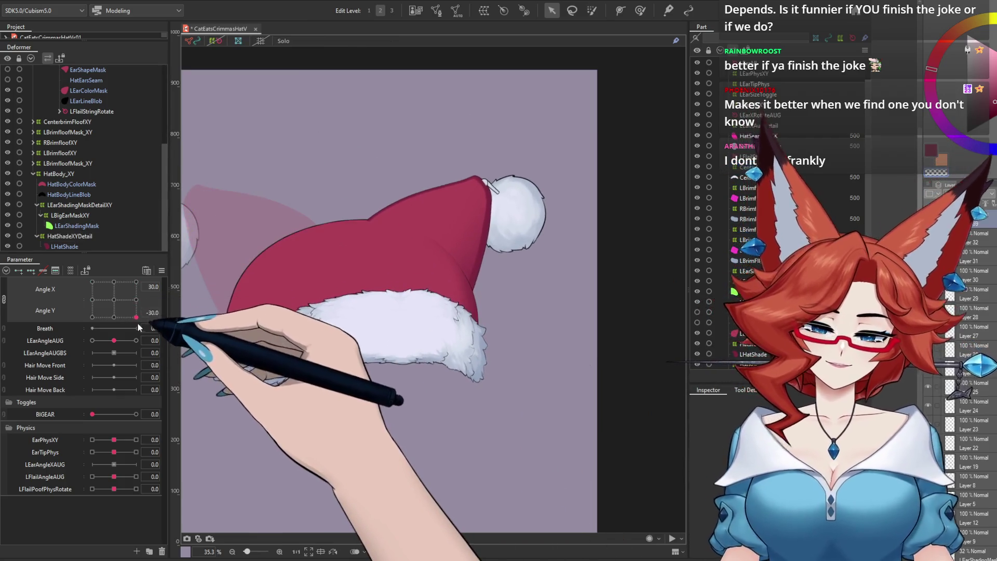
pyautogui.moveTo(141, 314)
pyautogui.mouseDown()
pyautogui.moveTo(142, 298)
pyautogui.moveTo(98, 264)
pyautogui.moveTo(115, 286)
pyautogui.mouseUp()
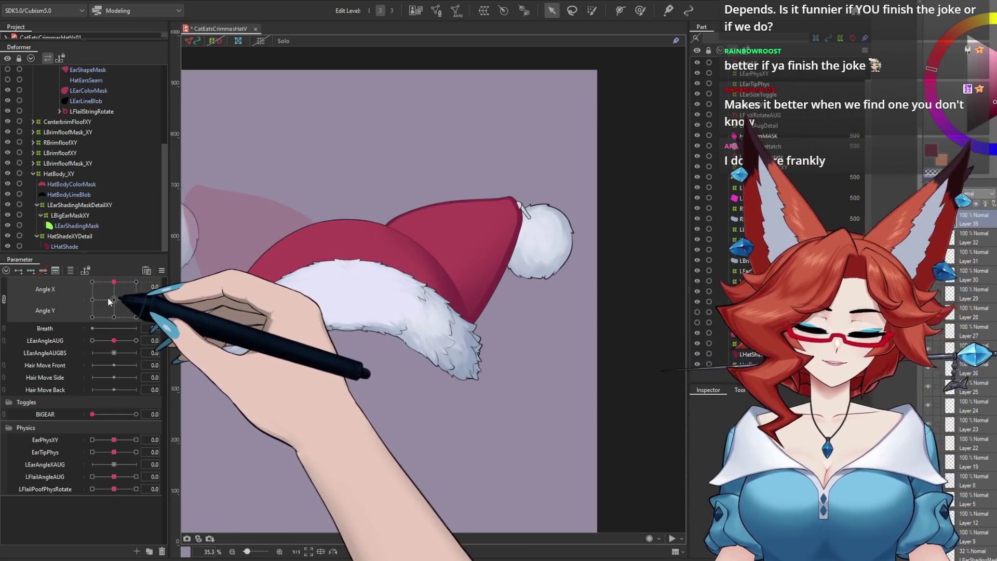
pyautogui.moveTo(110, 301); pyautogui.dragTo(135, 283)
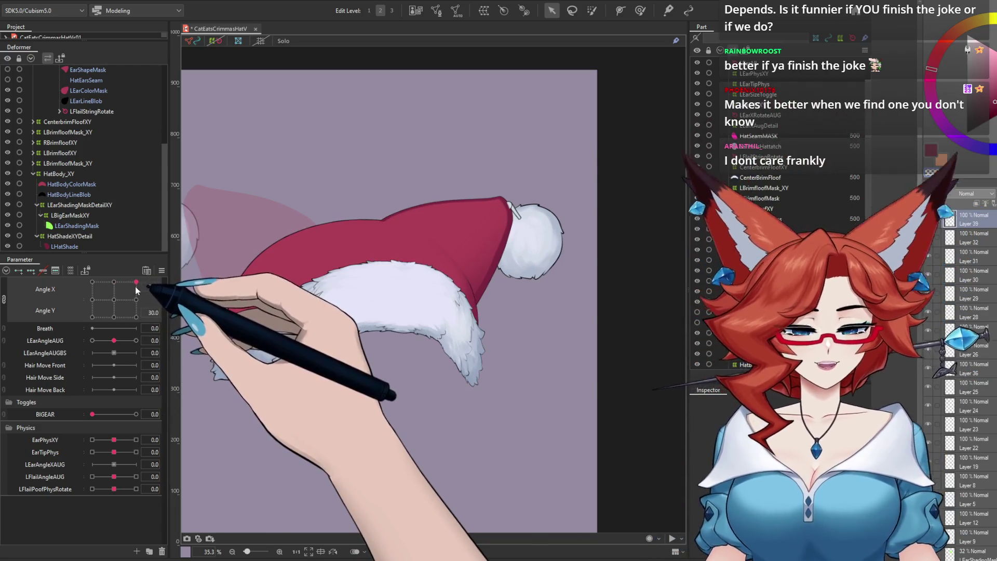
pyautogui.moveTo(138, 284)
pyautogui.mouseDown()
pyautogui.moveTo(93, 283)
pyautogui.moveTo(92, 302)
pyautogui.moveTo(92, 282)
pyautogui.mouseUp()
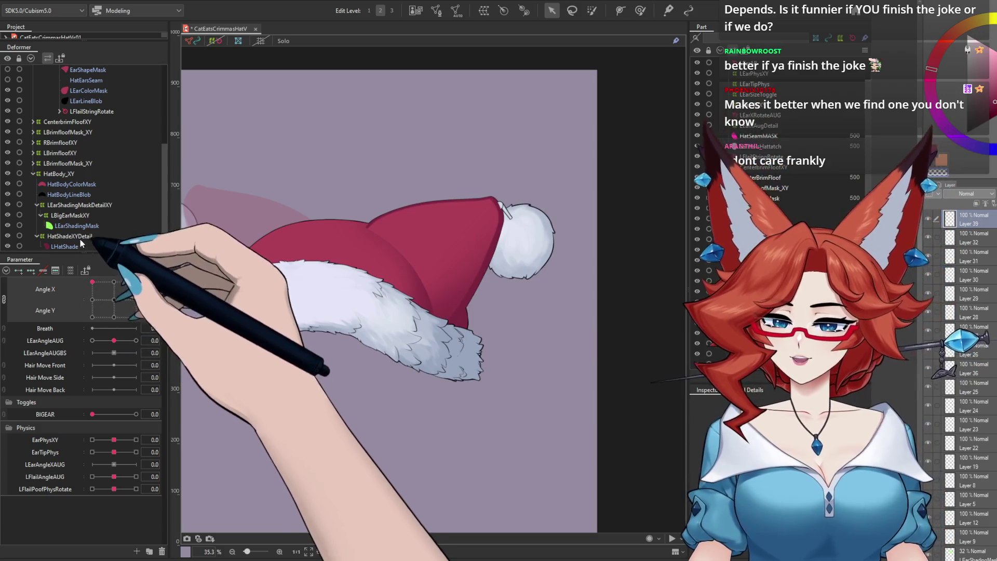
# Reshape the HatShadeXYDetail top edge and right side, then turn the head from Angle X 0 to 30
pyautogui.click(78, 237)
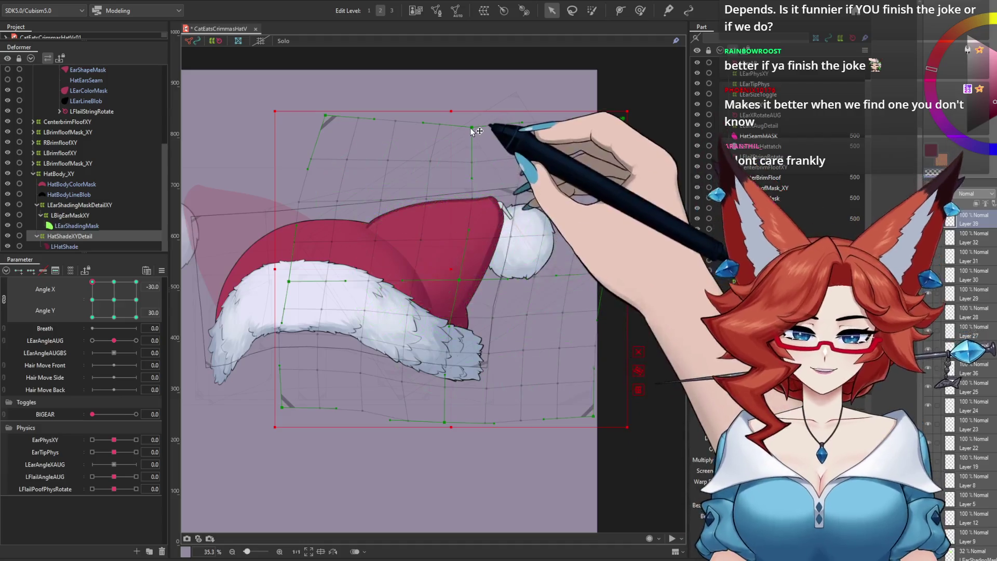
pyautogui.moveTo(472, 131); pyautogui.dragTo(501, 119)
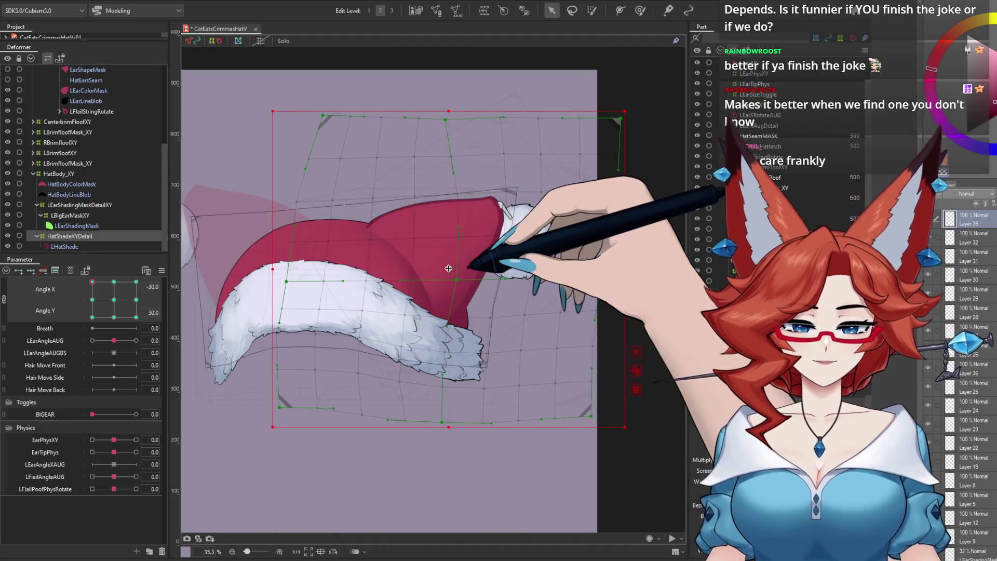
pyautogui.click(114, 282)
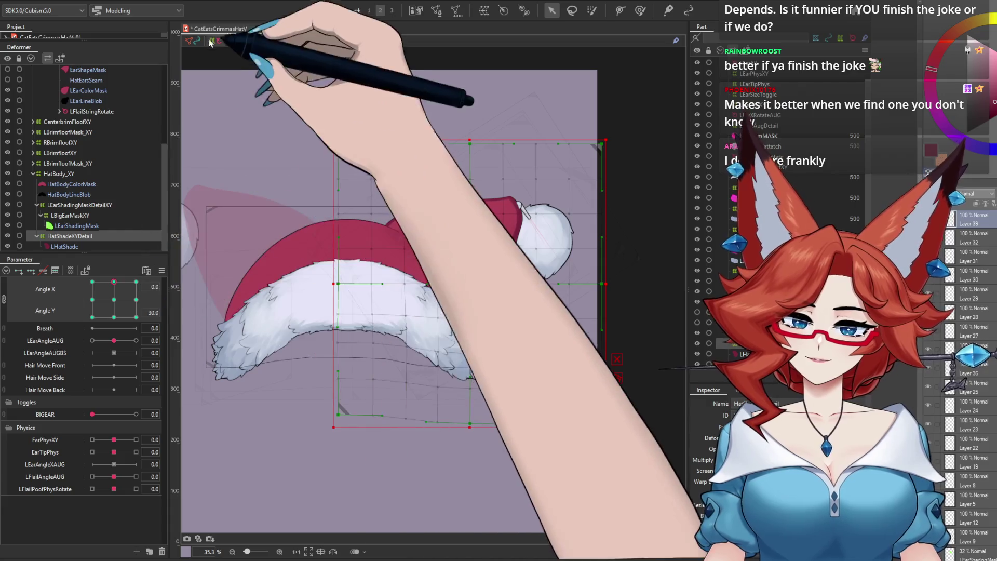
pyautogui.moveTo(114, 282)
pyautogui.mouseDown()
pyautogui.moveTo(127, 281)
pyautogui.moveTo(119, 282)
pyautogui.mouseUp()
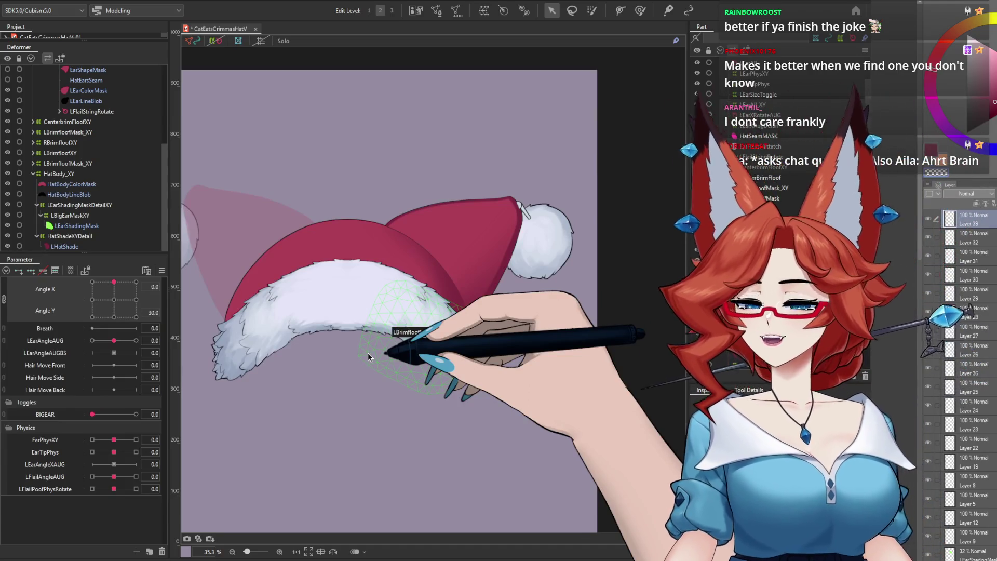
pyautogui.moveTo(113, 282); pyautogui.dragTo(144, 283)
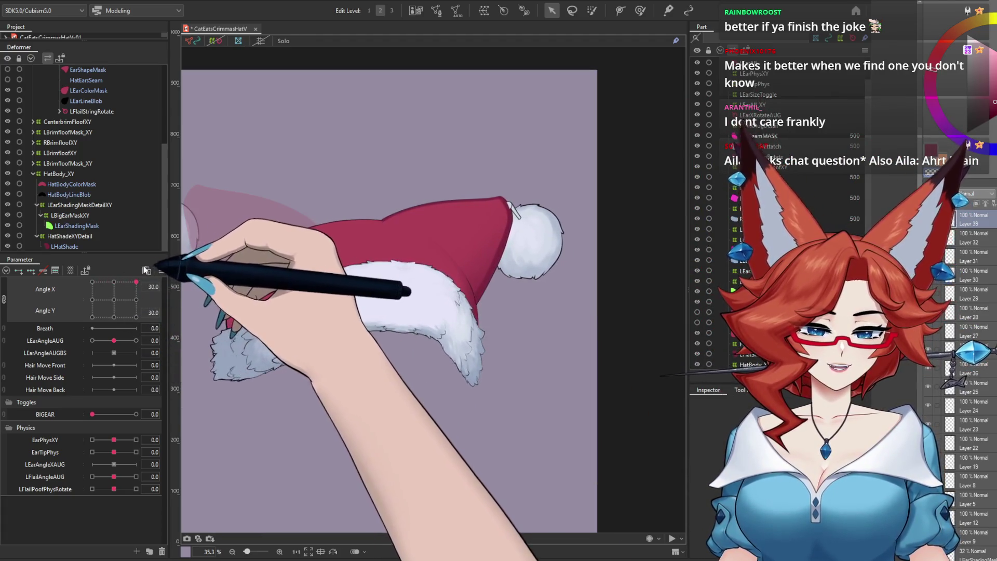
# Zoom in on the hat tip and reshape the HatShadeXYDetail top edge for this pose
pyautogui.click(79, 236)
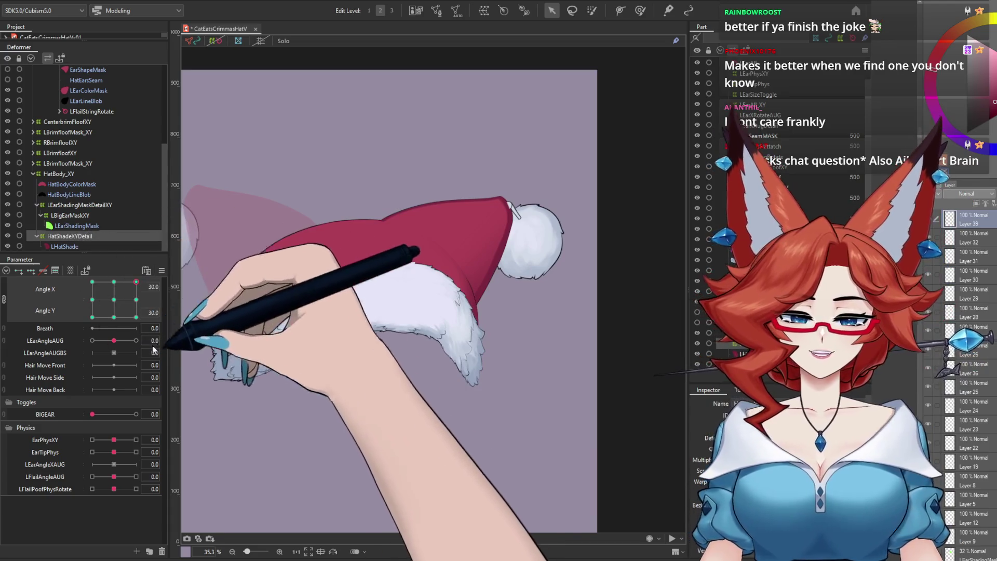
pyautogui.scroll(5, 560, 265)
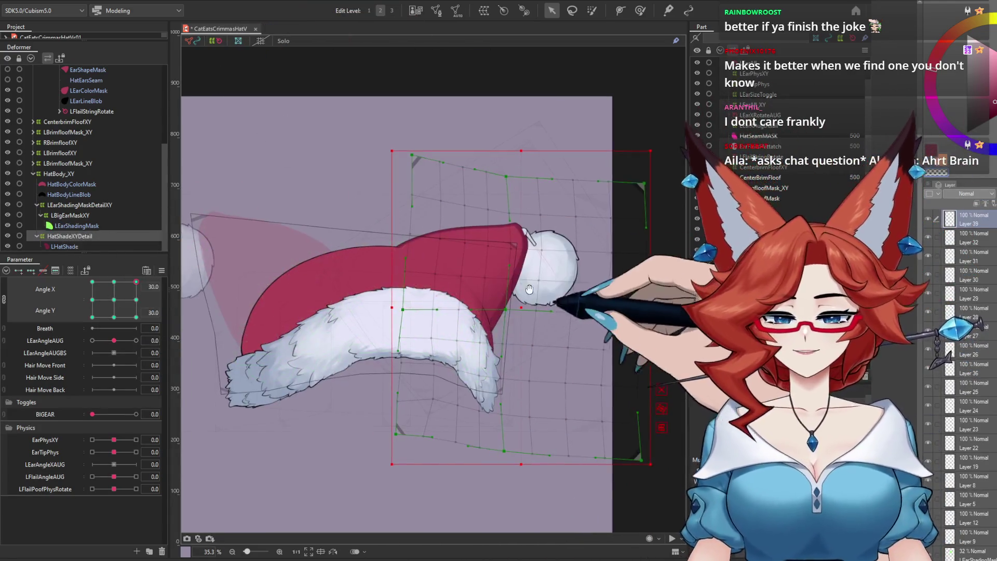
pyautogui.moveTo(560, 265); pyautogui.dragTo(558, 244)
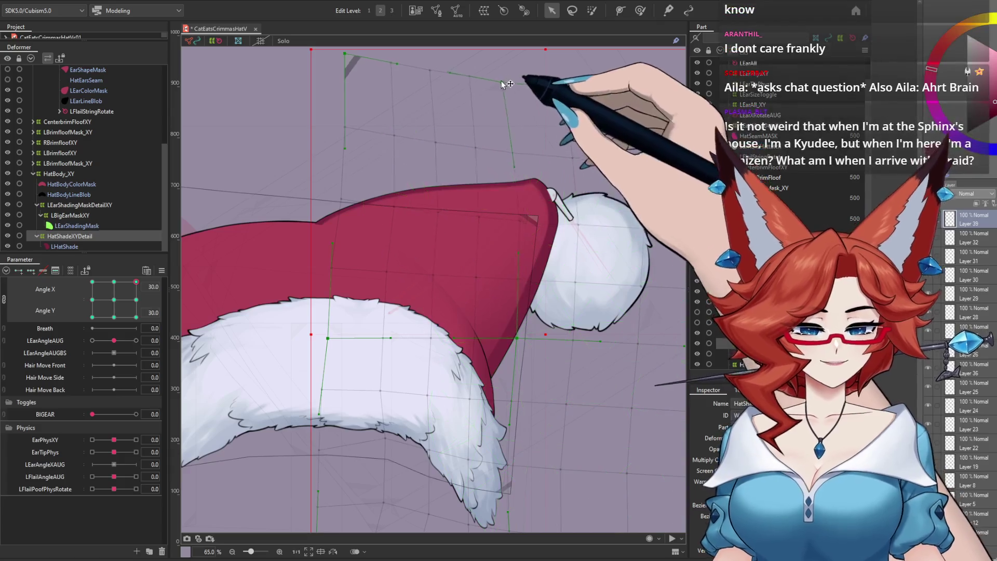
pyautogui.moveTo(306, 69); pyautogui.dragTo(467, 78)
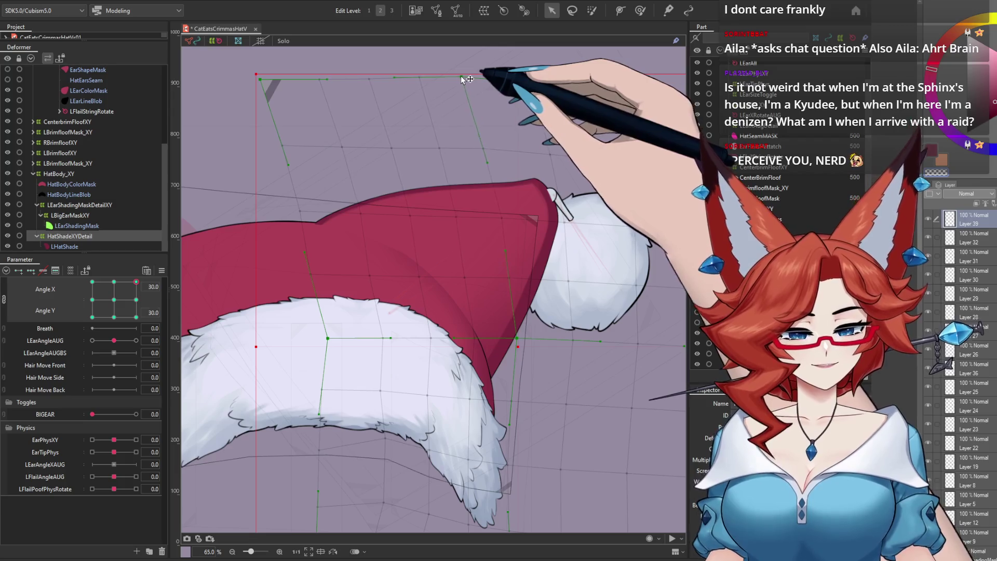
# Check the Angle X -30 key, return the head toward centre, and select the LBigEarMaskXY warp deformer
pyautogui.click(114, 282)
pyautogui.click(92, 282)
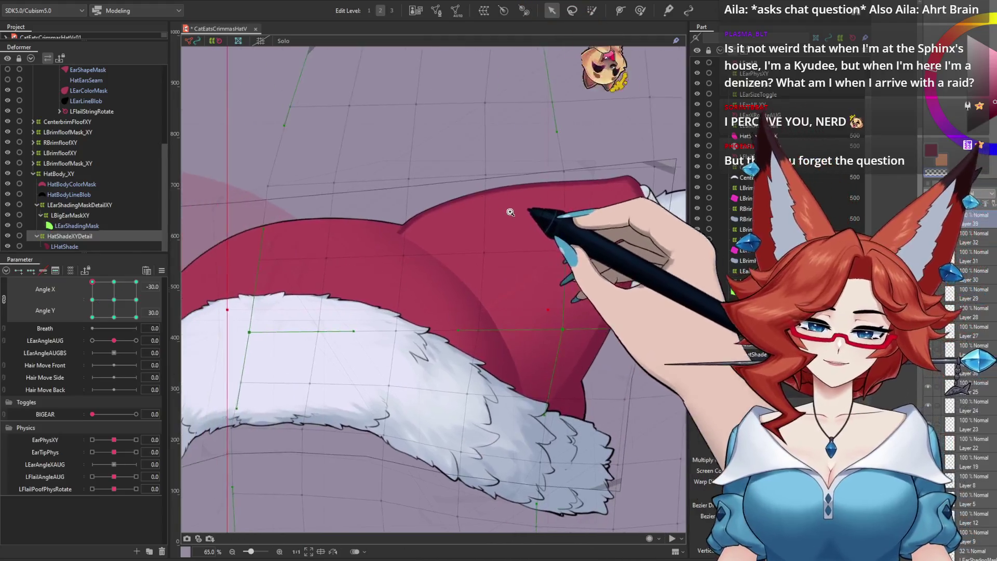
pyautogui.scroll(-3, 511, 212)
pyautogui.click(640, 11)
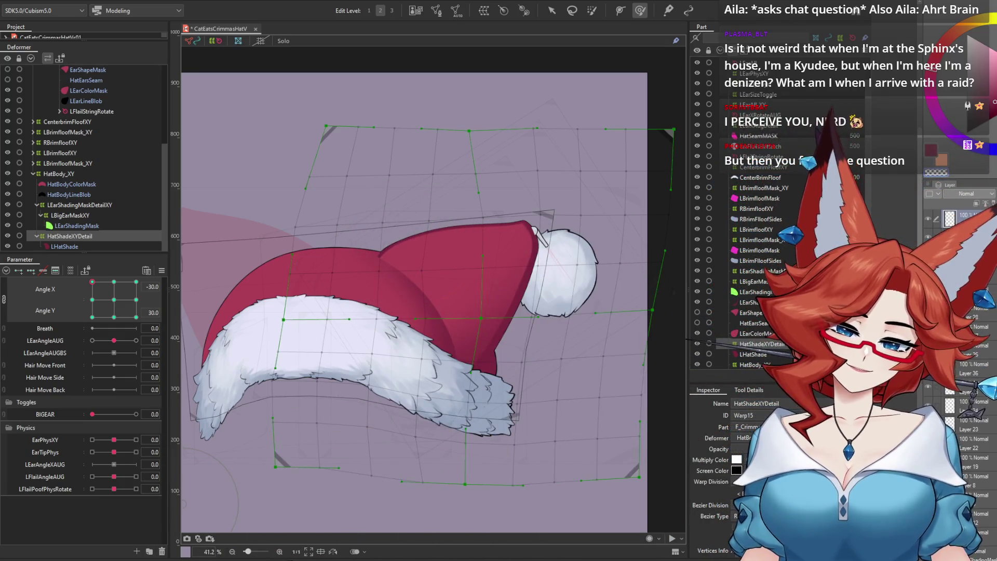
pyautogui.press('Escape')
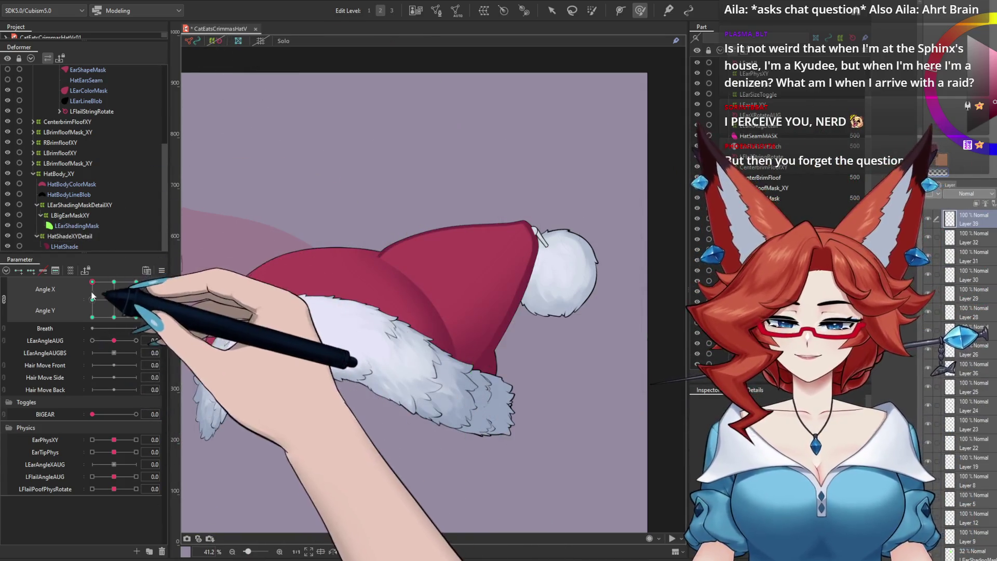
pyautogui.moveTo(92, 282); pyautogui.dragTo(119, 282)
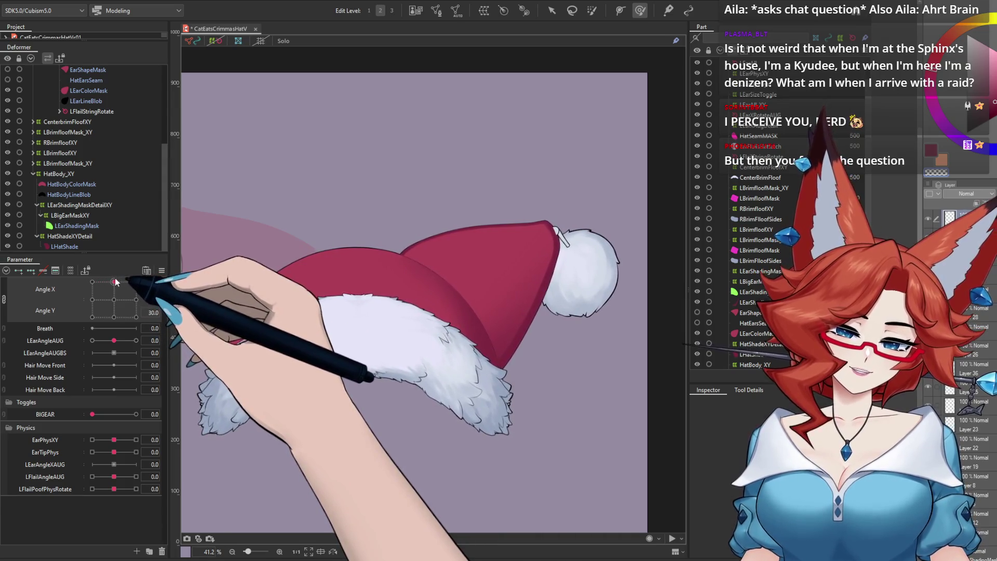
pyautogui.moveTo(115, 282); pyautogui.dragTo(114, 285)
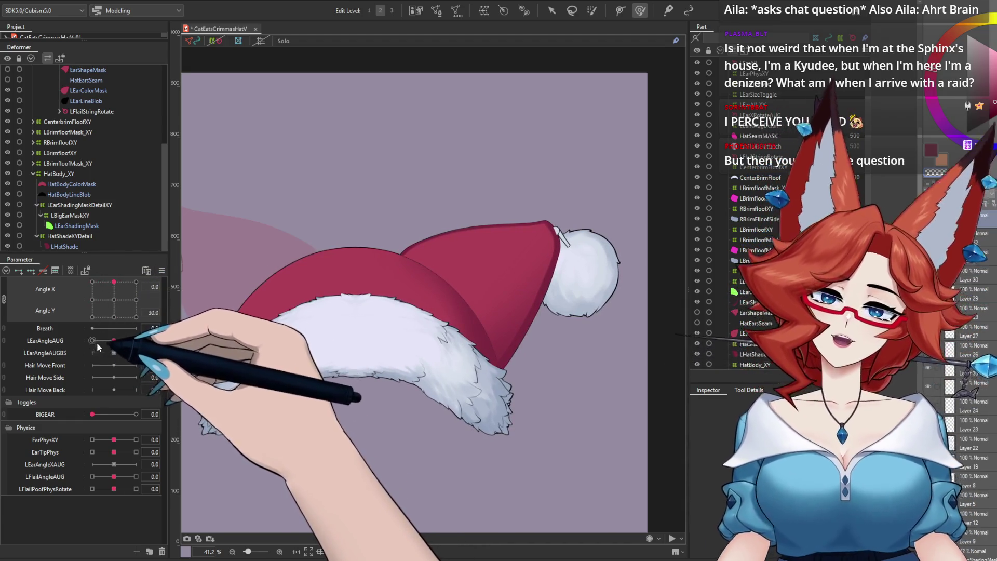
pyautogui.click(79, 218)
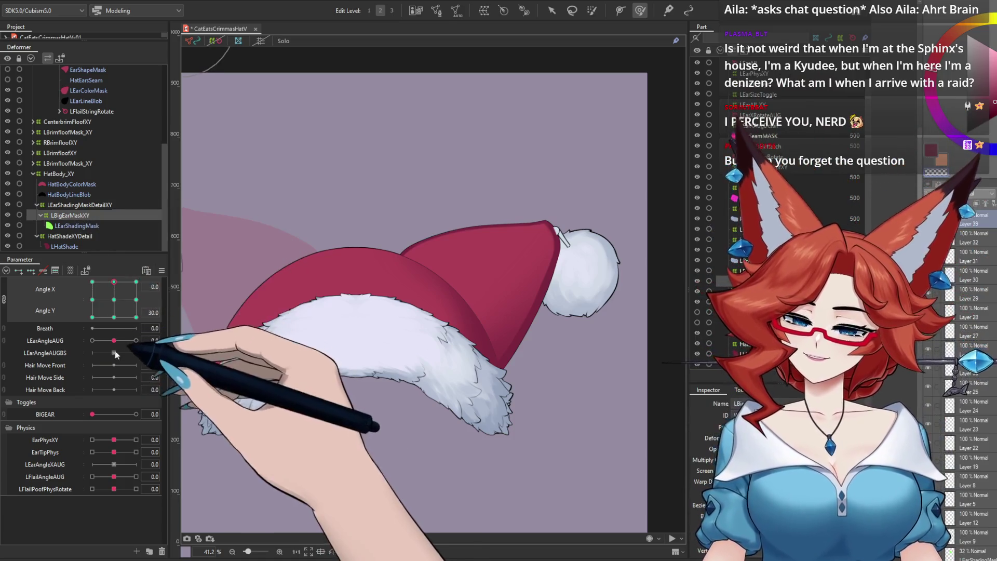
# Preview the hat at angled corner and front-facing poses, then open Modeling > Physics Settings
pyautogui.click(552, 10)
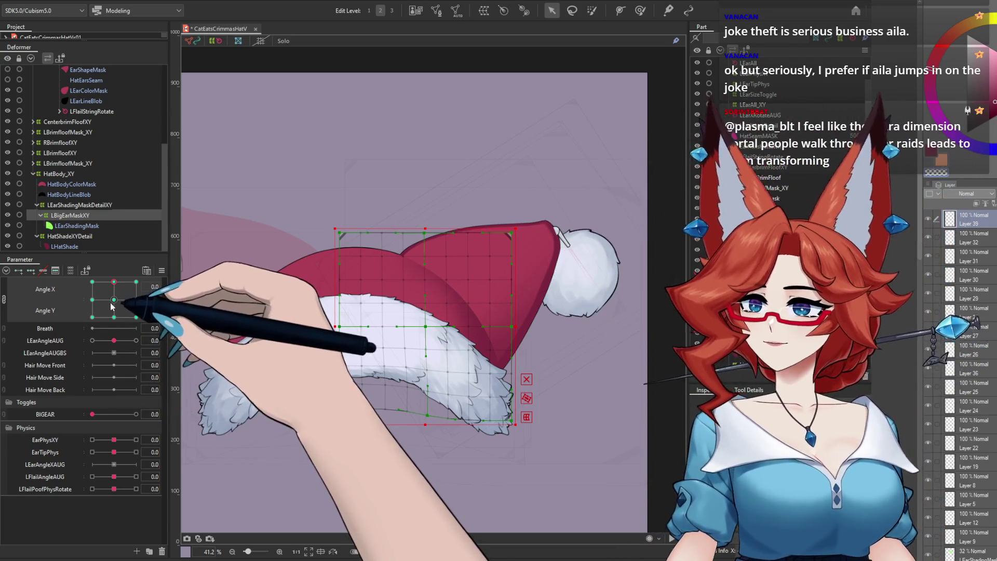
pyautogui.moveTo(114, 322)
pyautogui.mouseDown()
pyautogui.moveTo(84, 302)
pyautogui.moveTo(92, 281)
pyautogui.mouseUp()
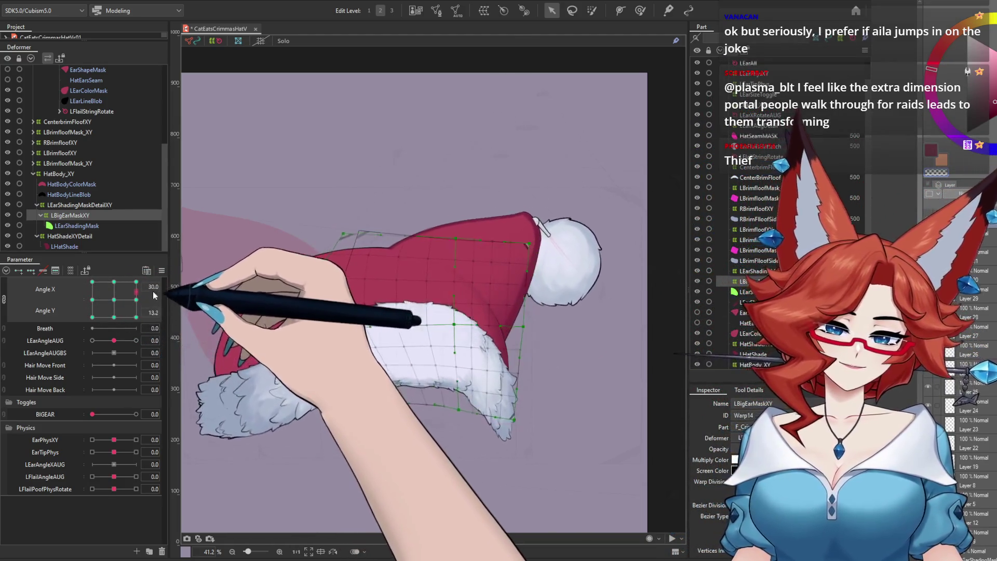
pyautogui.press('Escape')
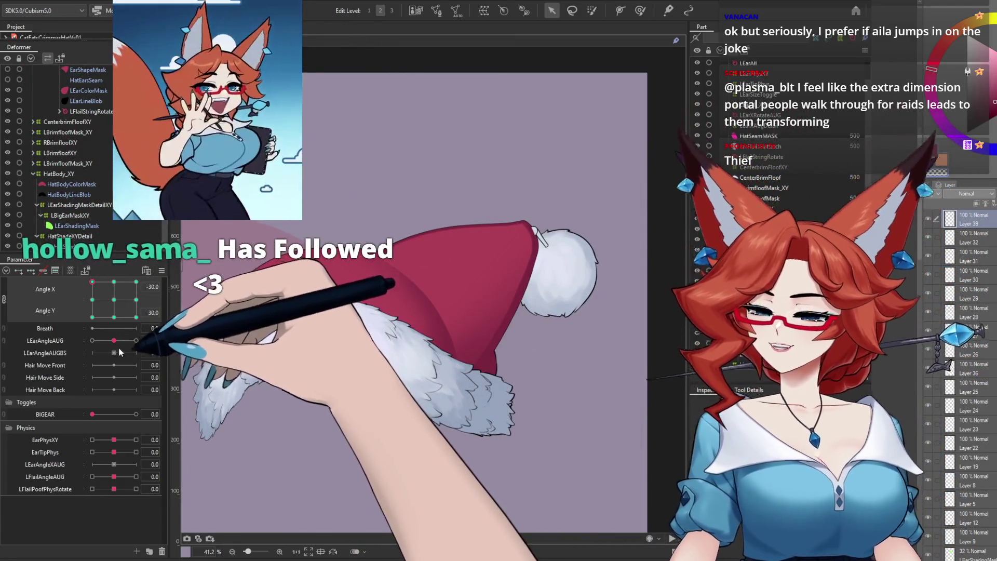
pyautogui.click(113, 300)
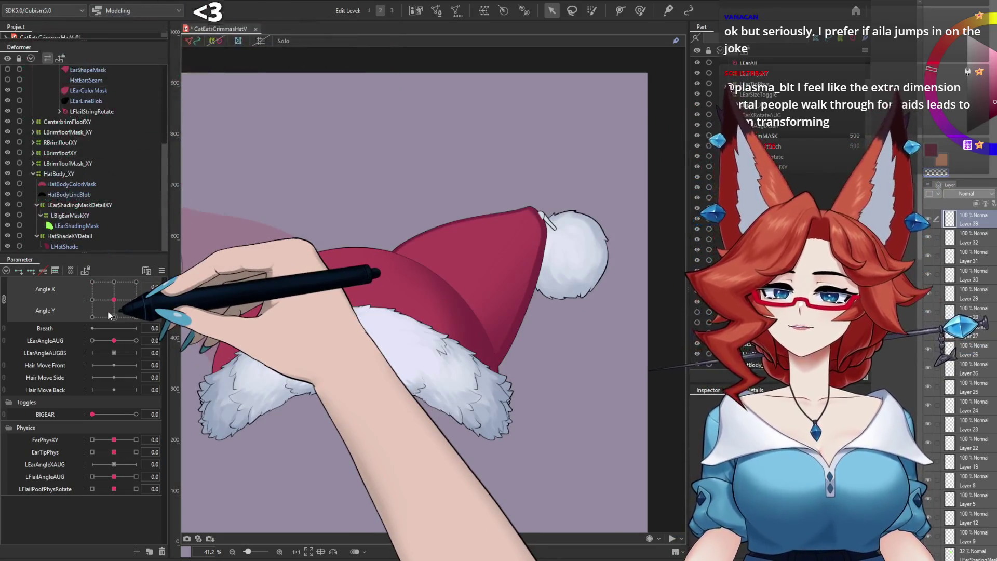
pyautogui.moveTo(110, 315)
pyautogui.mouseDown()
pyautogui.moveTo(148, 314)
pyautogui.moveTo(116, 274)
pyautogui.moveTo(113, 299)
pyautogui.mouseUp()
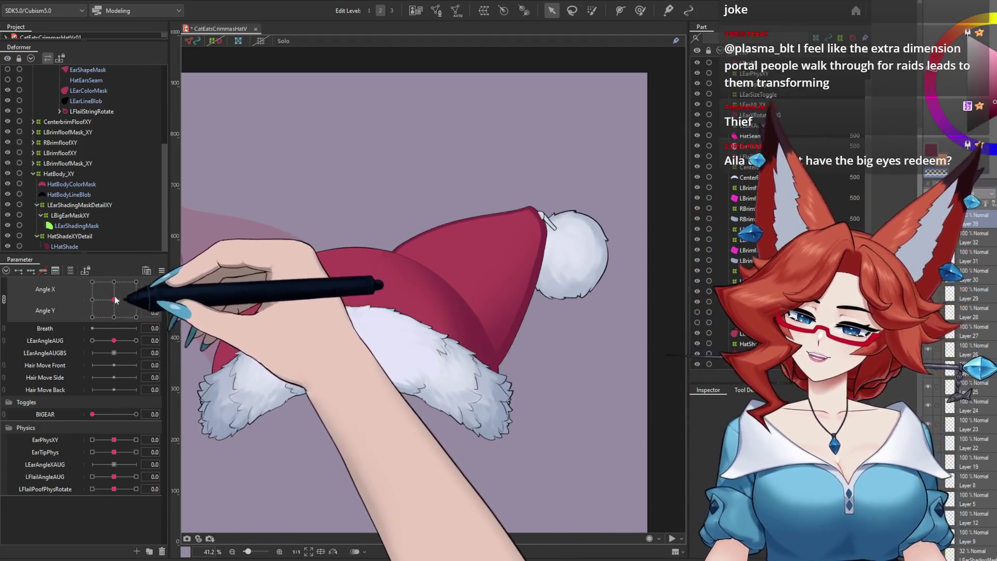
pyautogui.click(78, 2)
pyautogui.click(105, 206)
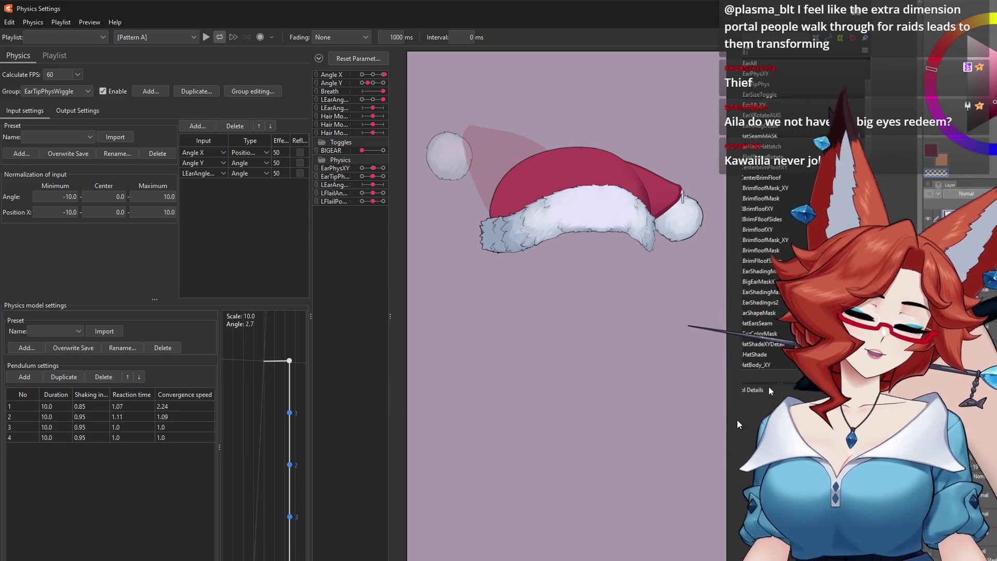
# Swing Angle X left in the physics preview and release it to watch the ear-tip wiggle settle
pyautogui.moveTo(736, 419)
pyautogui.mouseDown()
pyautogui.moveTo(421, 339)
pyautogui.moveTo(693, 400)
pyautogui.moveTo(425, 188)
pyautogui.moveTo(391, 190)
pyautogui.moveTo(685, 413)
pyautogui.moveTo(389, 223)
pyautogui.moveTo(456, 238)
pyautogui.moveTo(696, 395)
pyautogui.mouseUp()
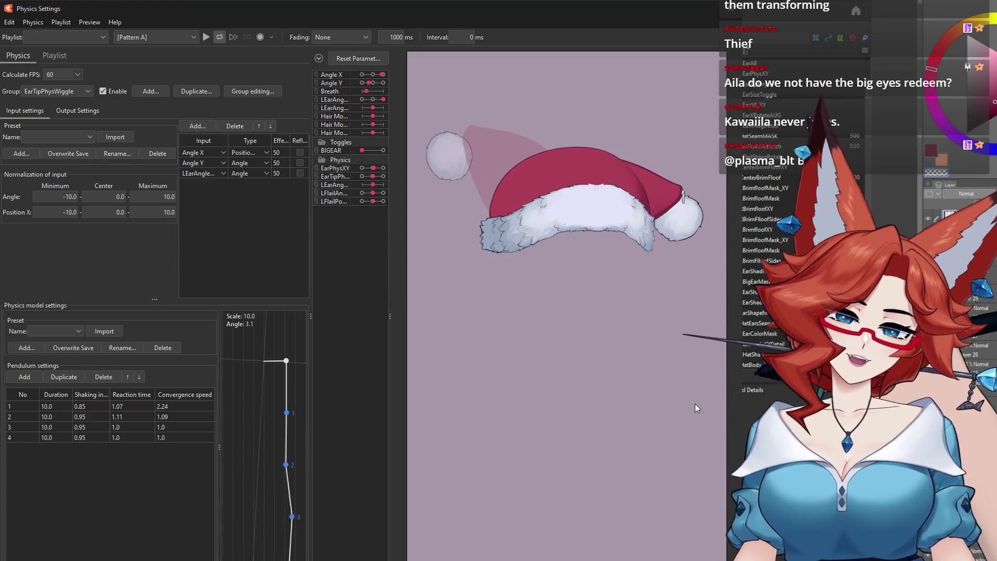
pyautogui.moveTo(694, 403); pyautogui.dragTo(693, 401)
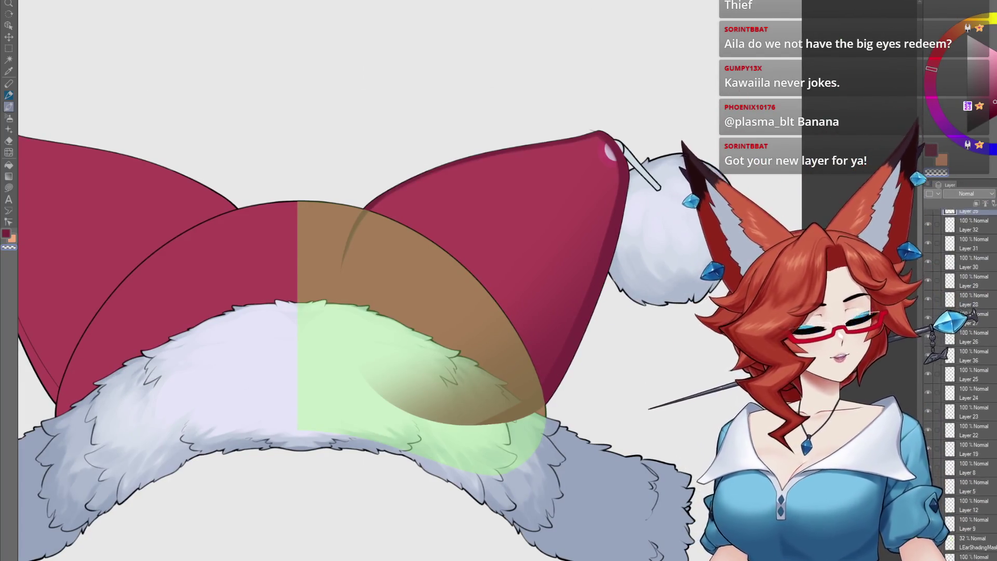
# Add a new layer for ear shading and hide the shading mask and pink fur shading layers
pyautogui.scroll(-3, 965, 364)
pyautogui.scroll(-3, 965, 379)
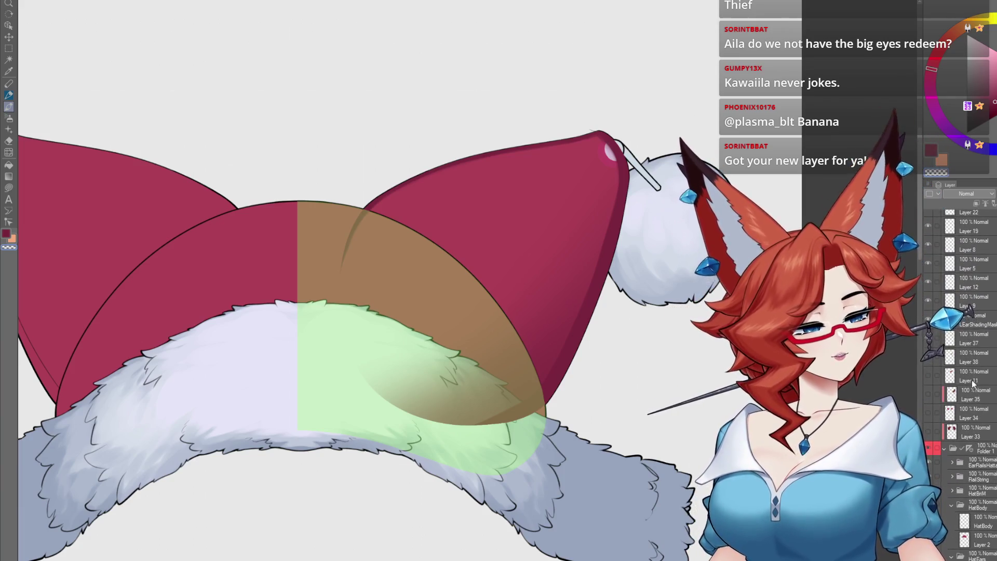
pyautogui.hotkey('ctrl', 'shift', 'n')
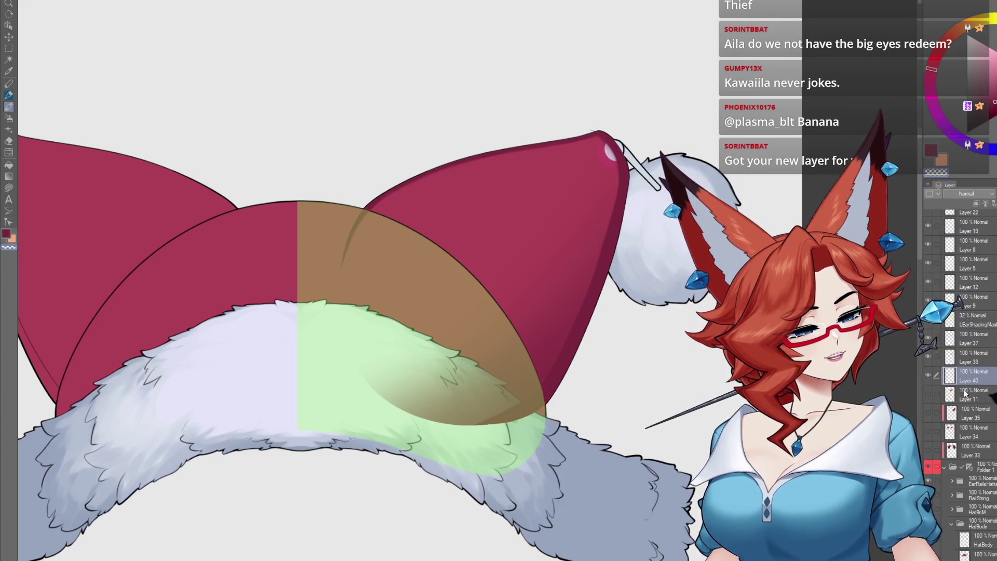
pyautogui.click(929, 322)
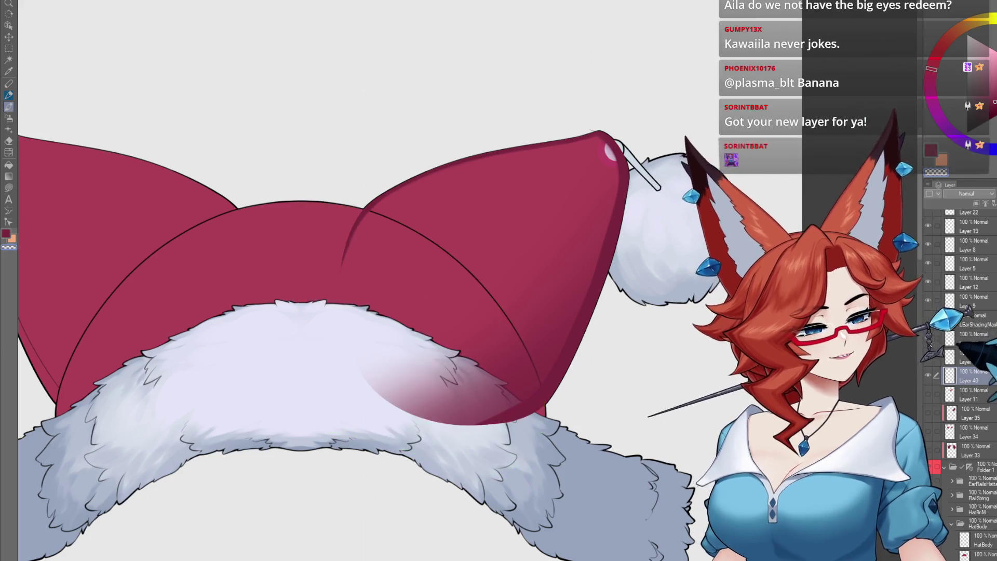
pyautogui.click(928, 357)
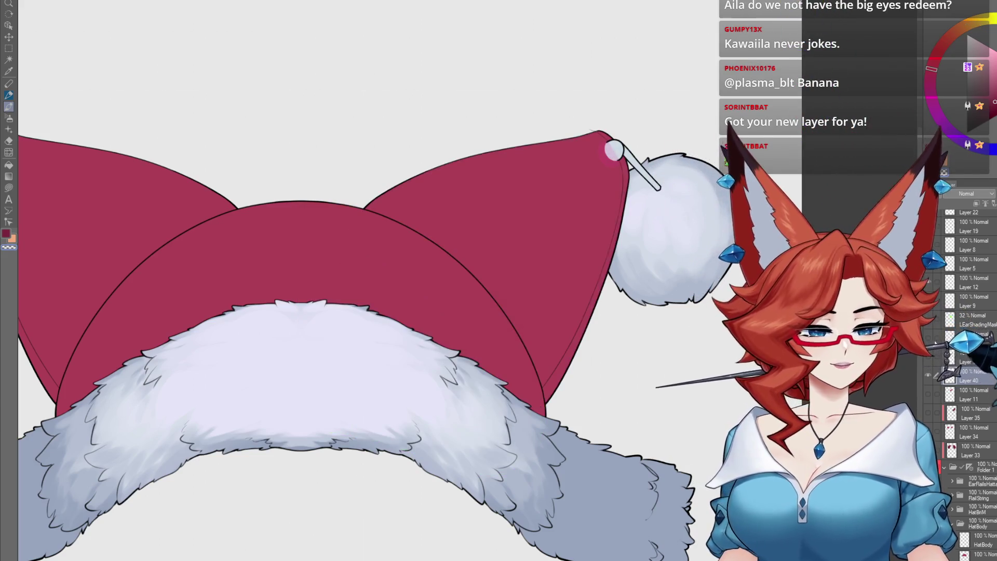
# Load the hat layer as a selection and toggle the pink and dark crimson shading layers to compare
pyautogui.scroll(-5, 971, 384)
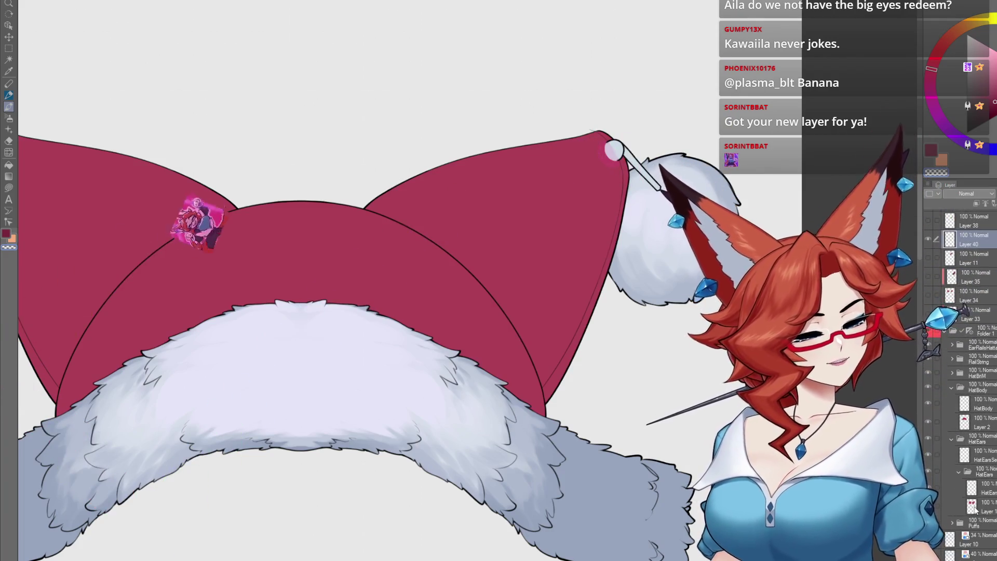
pyautogui.keyDown('ctrl'); pyautogui.click(971, 504); pyautogui.keyUp('ctrl')
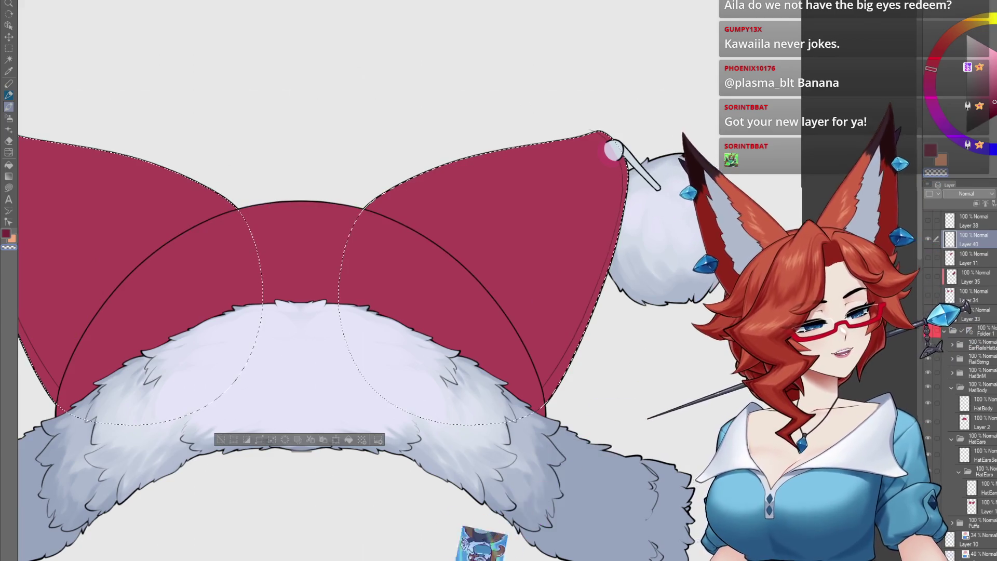
pyautogui.scroll(3, 966, 311)
pyautogui.scroll(1, 966, 316)
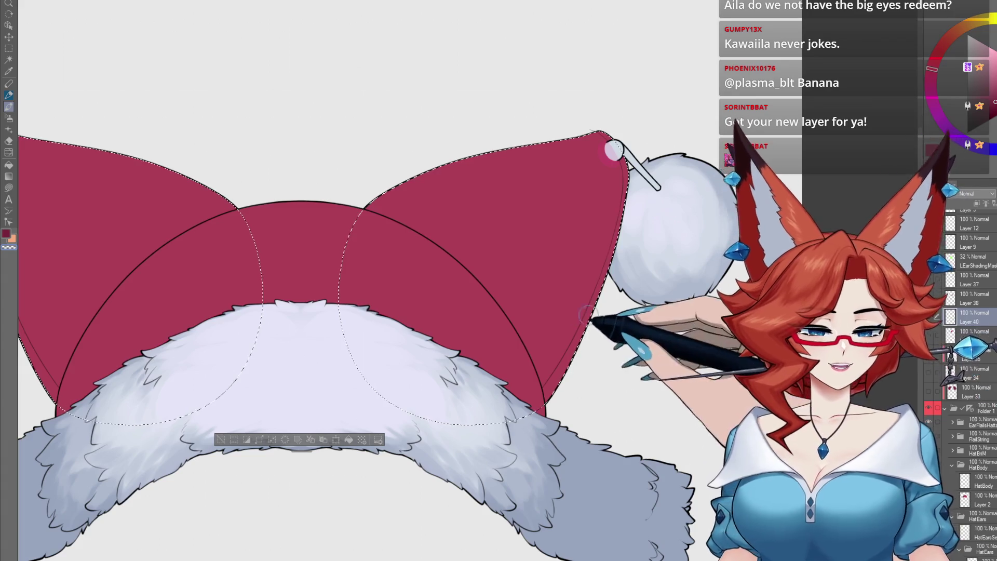
pyautogui.click(929, 353)
pyautogui.click(930, 353)
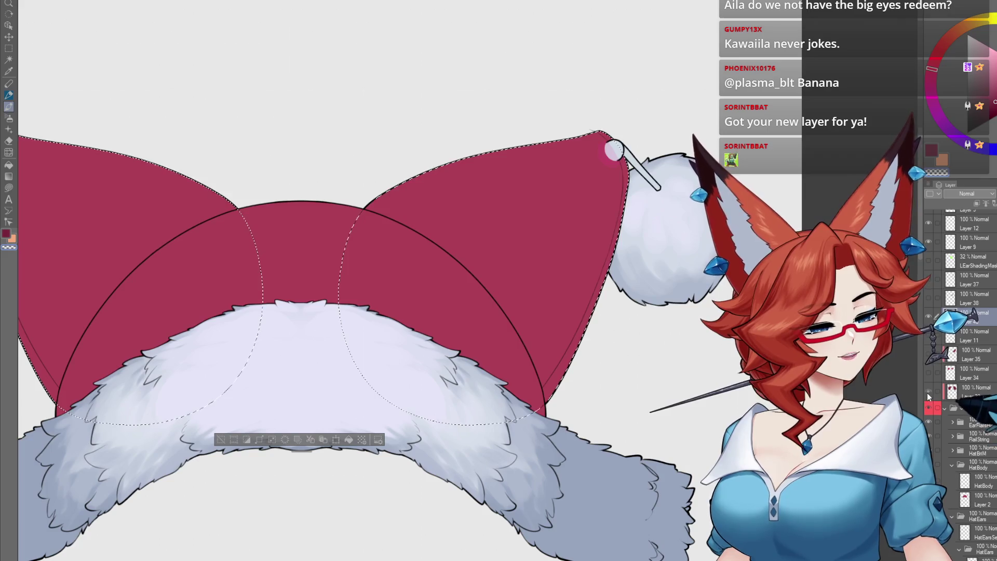
pyautogui.click(927, 392)
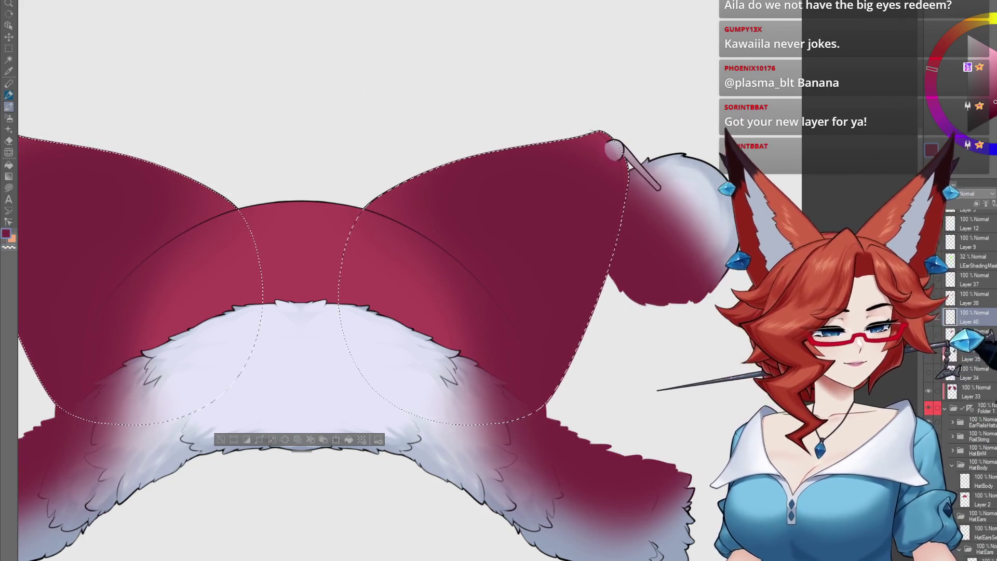
pyautogui.click(928, 391)
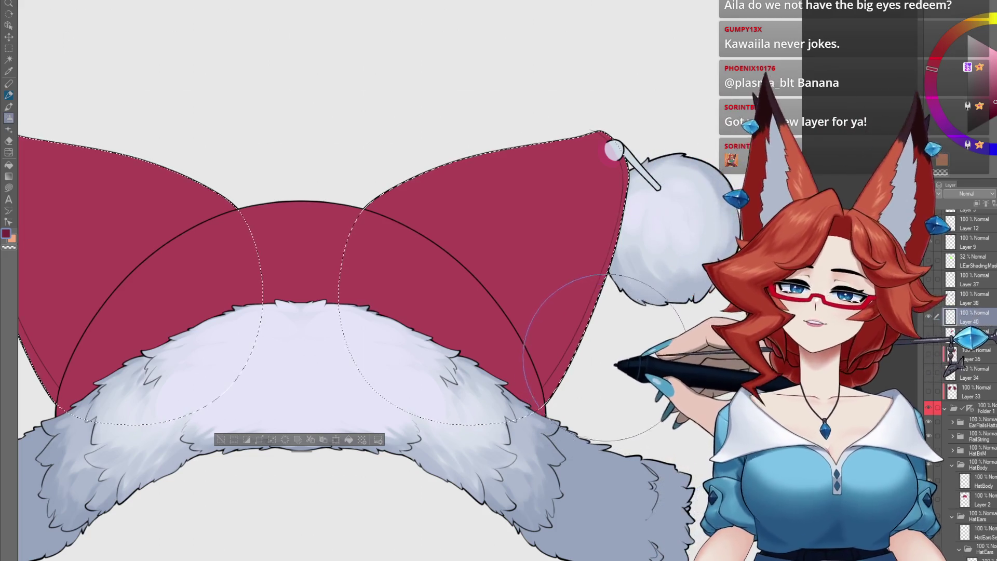
# Airbrush dark red shading onto the fur beneath the right ear flop, building it up in passes
pyautogui.moveTo(644, 228)
pyautogui.mouseDown()
pyautogui.moveTo(444, 389)
pyautogui.moveTo(638, 293)
pyautogui.mouseUp()
pyautogui.hotkey('ctrl', 'z')
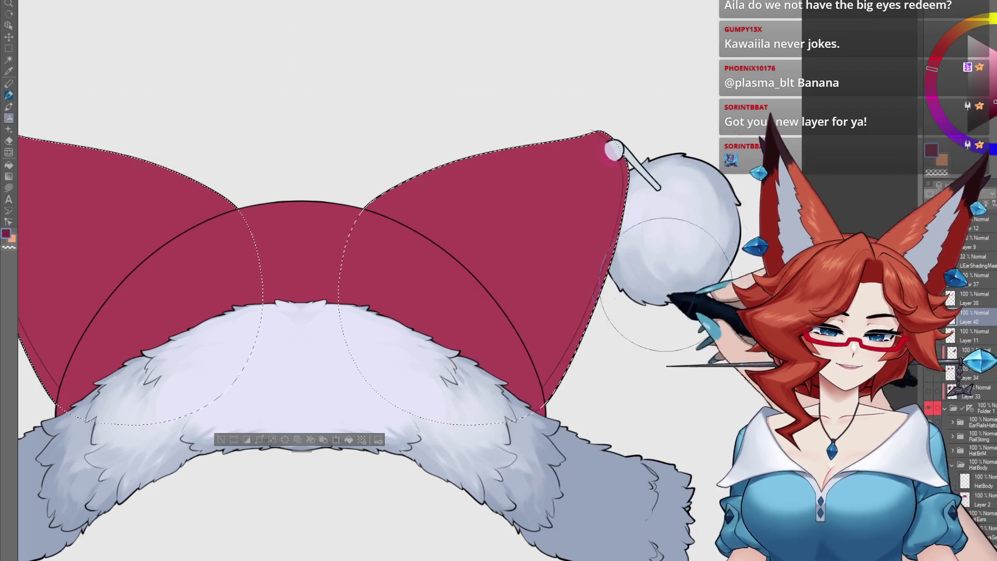
pyautogui.moveTo(623, 239); pyautogui.dragTo(467, 410)
pyautogui.moveTo(519, 405); pyautogui.dragTo(415, 379)
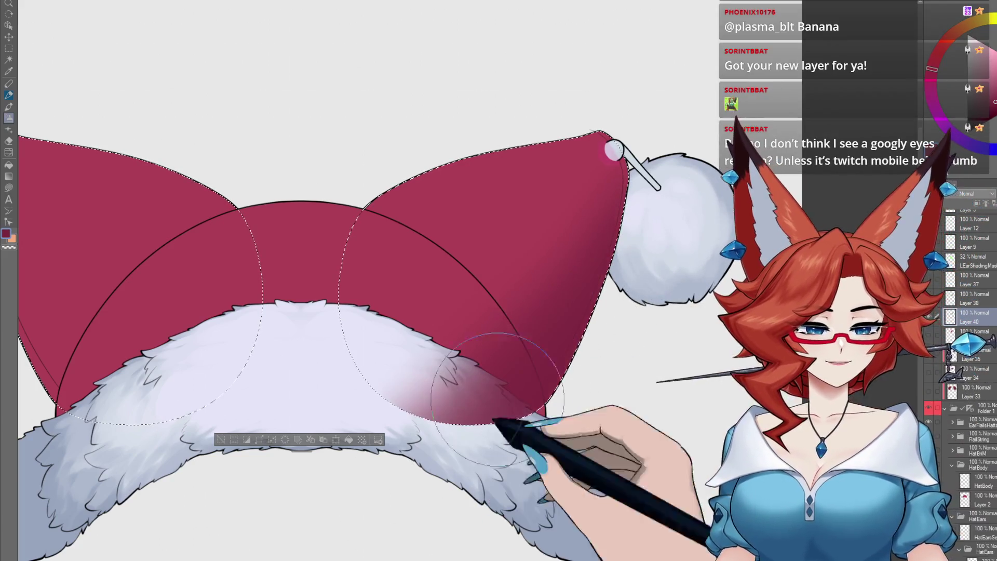
pyautogui.moveTo(498, 405); pyautogui.dragTo(394, 384)
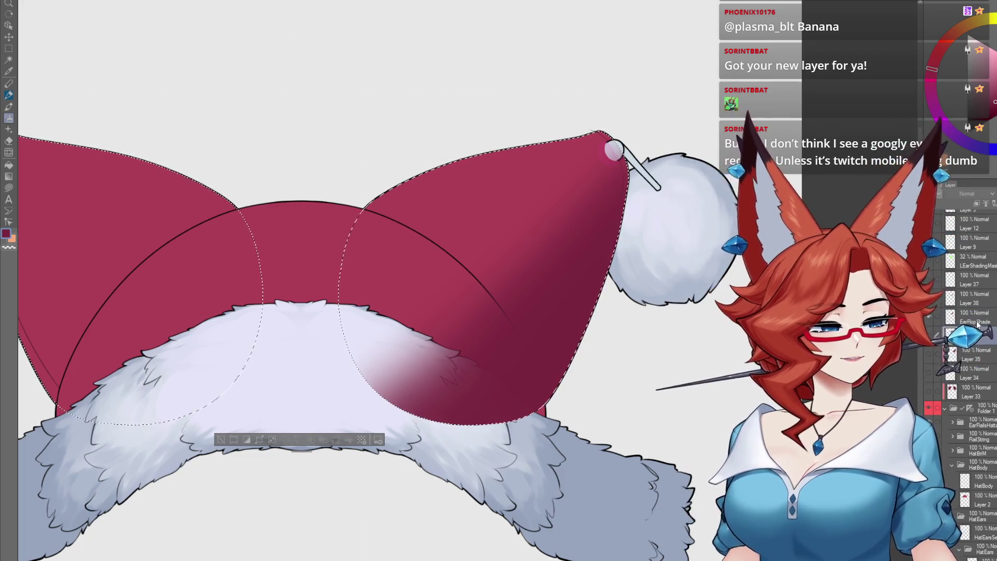
# Drop the selection, select the EarFlopShade layer, and zoom out to view the whole hat
pyautogui.hotkey('ctrl', 'd')
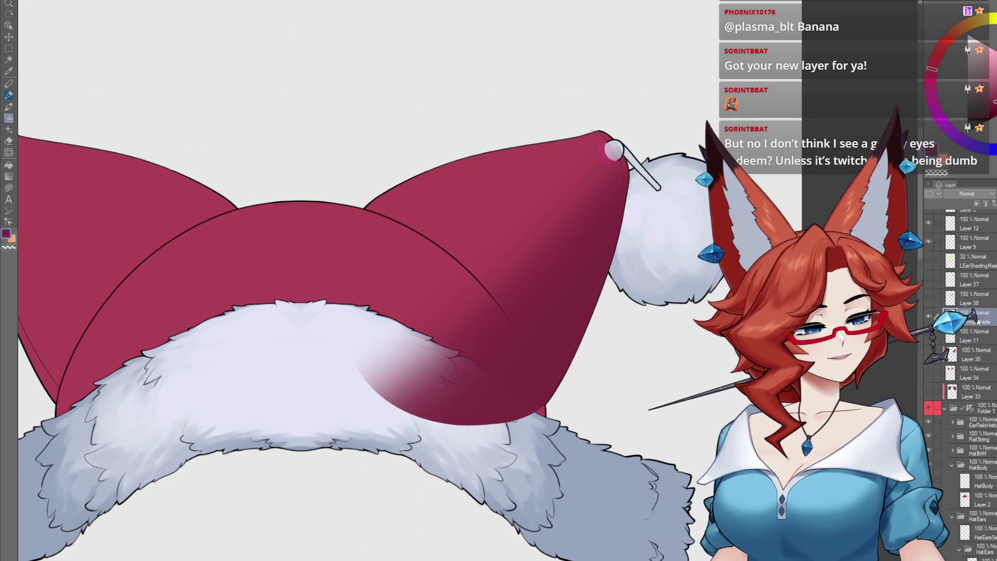
pyautogui.click(957, 316)
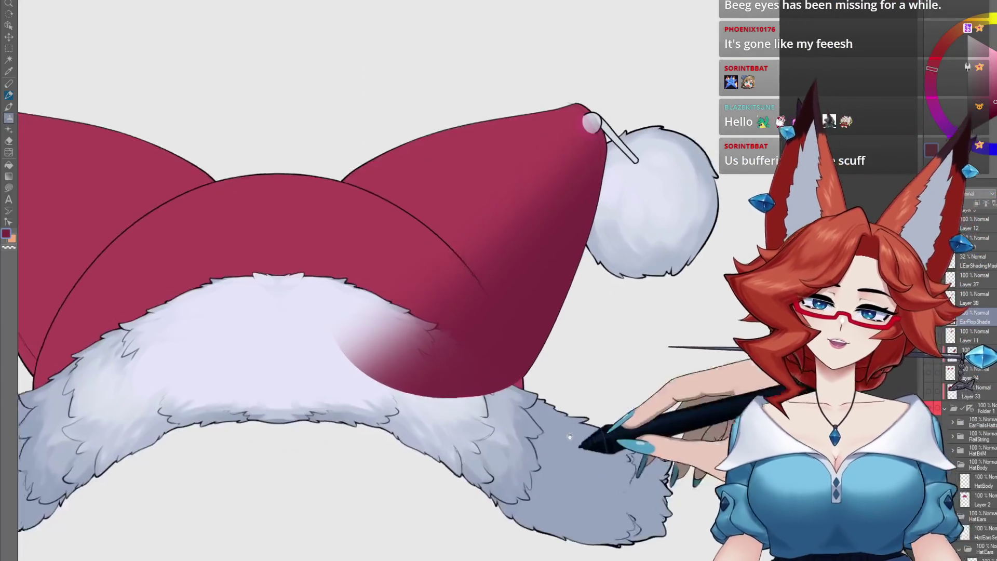
pyautogui.moveTo(623, 485)
pyautogui.mouseDown()
pyautogui.moveTo(586, 410)
pyautogui.moveTo(555, 437)
pyautogui.mouseUp()
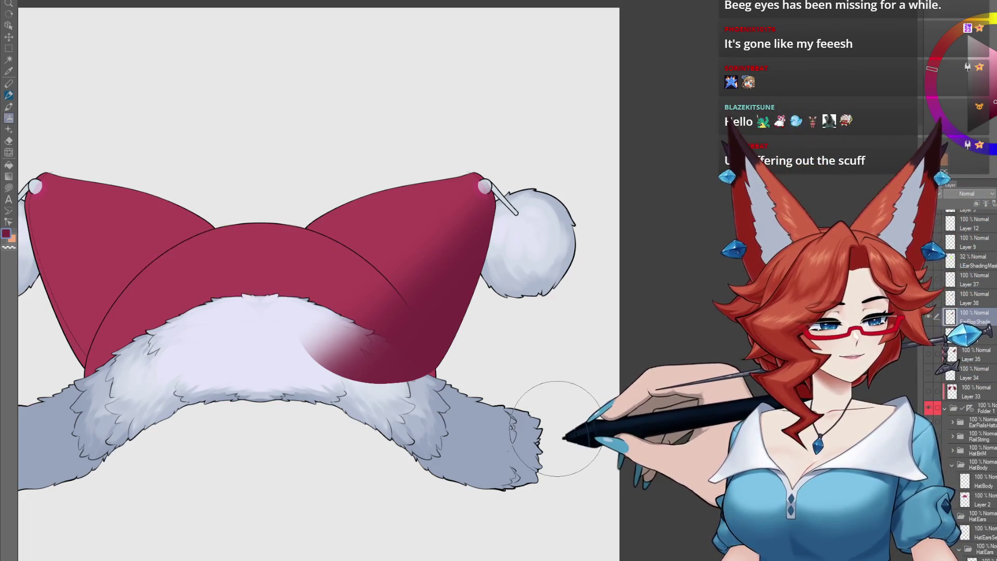
# Load the hat ear shapes as a selection and invert it
pyautogui.scroll(-3, 968, 363)
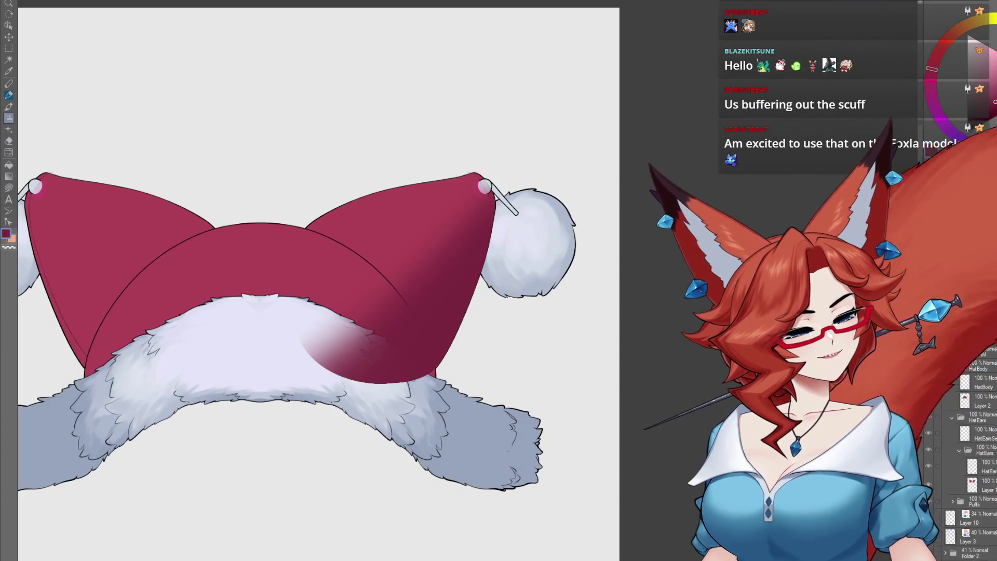
pyautogui.keyDown('ctrl'); pyautogui.click(972, 456); pyautogui.keyUp('ctrl')
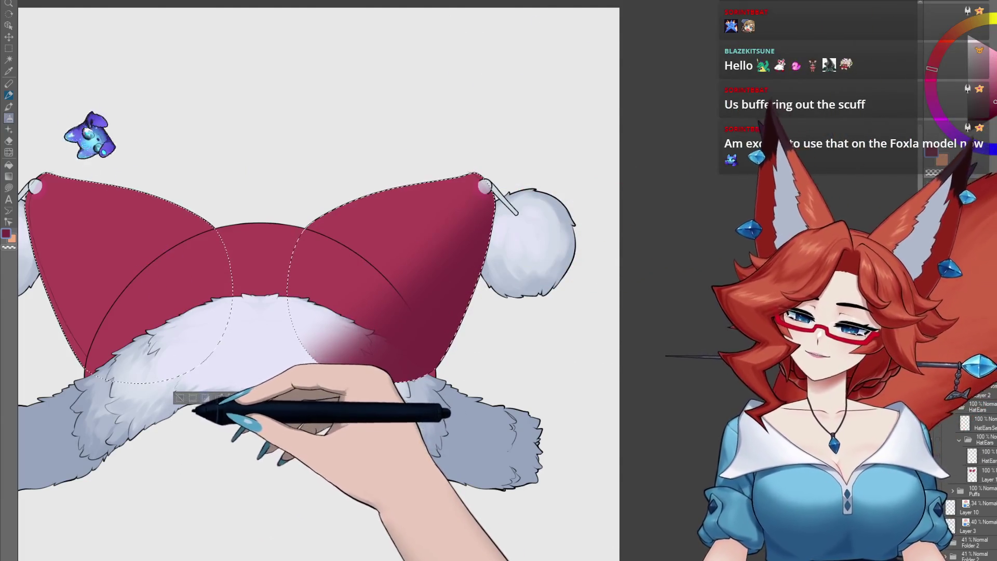
pyautogui.hotkey('ctrl', 'shift', 'i')
# Add a blank layer above EarFlopShade, switch to green, and outline from ear tip around the pom-pom
pyautogui.scroll(2, 968, 389)
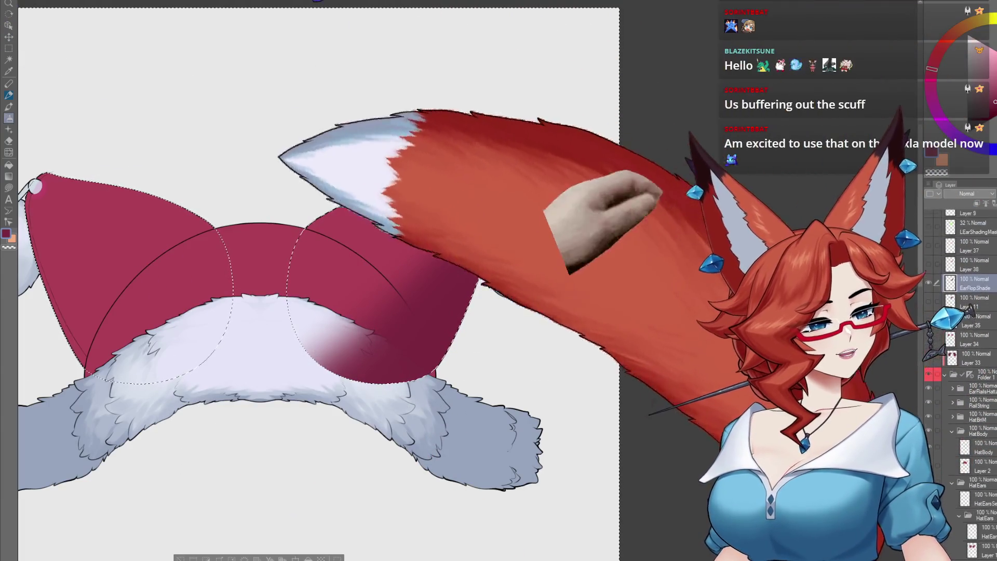
pyautogui.hotkey('ctrl', 'shift', 'n')
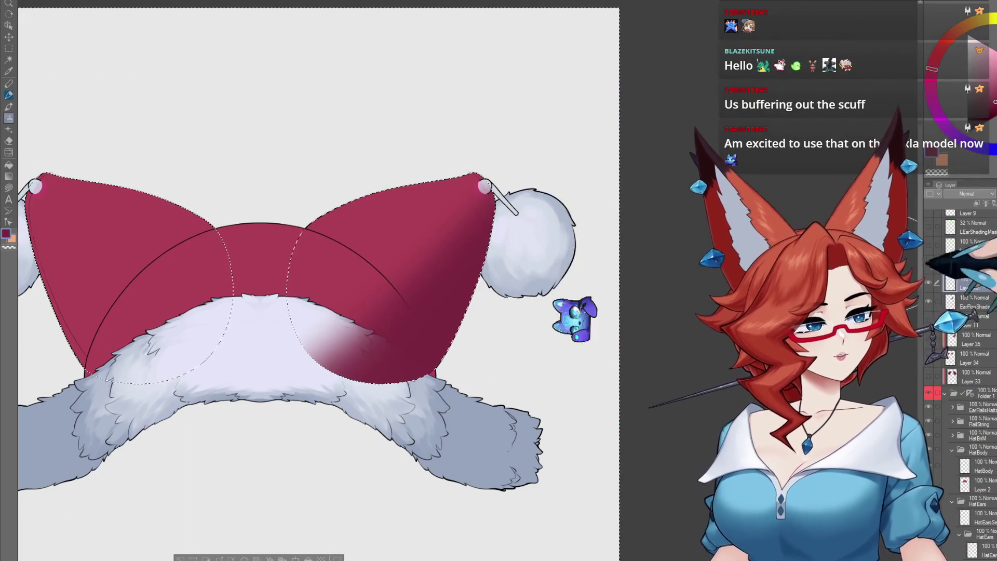
pyautogui.click(986, 68)
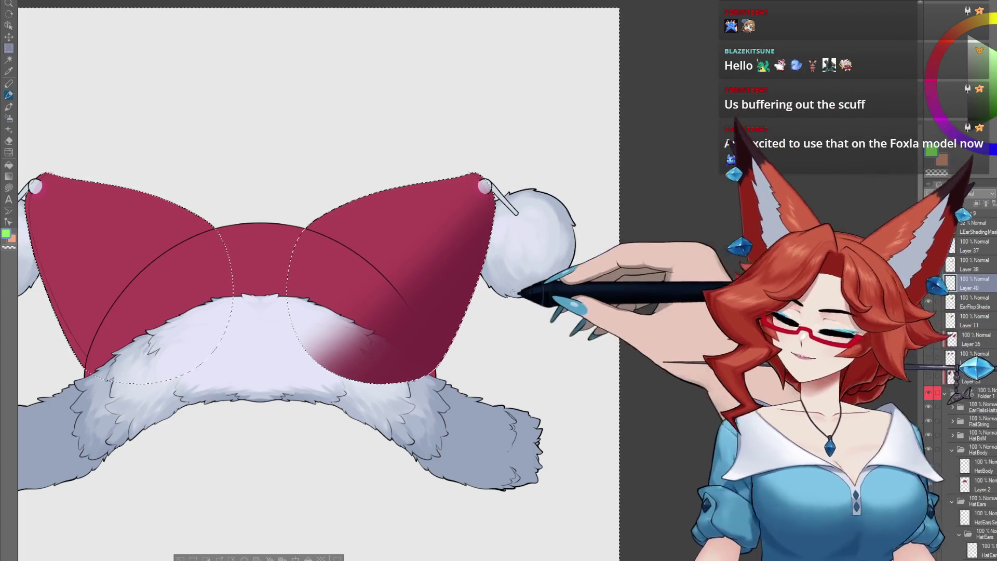
pyautogui.moveTo(486, 182)
pyautogui.mouseDown()
pyautogui.moveTo(617, 235)
pyautogui.moveTo(455, 253)
pyautogui.mouseUp()
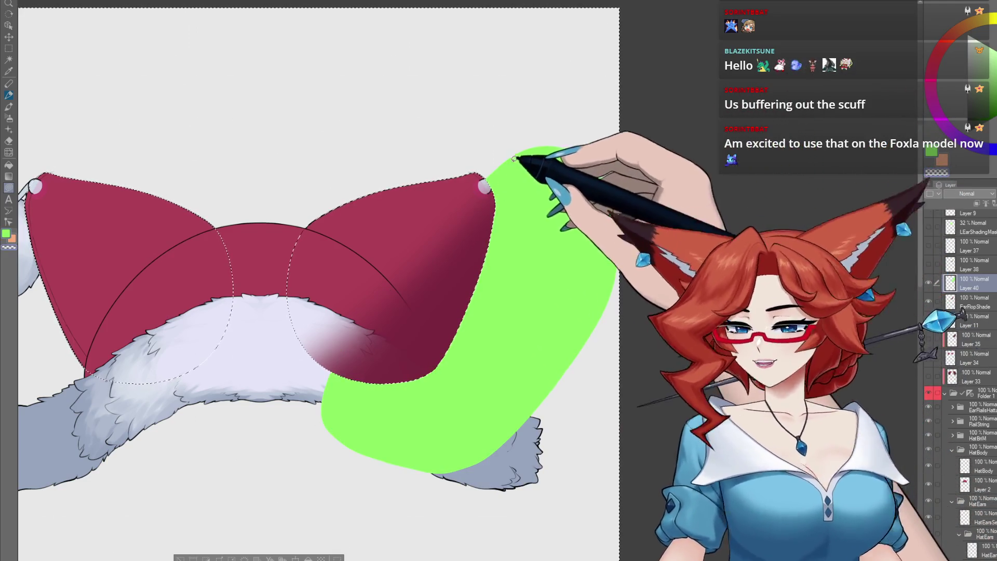
# Lasso-fill green around the right ear flap and pom-pom, trim the right edge, and set opacity to 18%
pyautogui.moveTo(470, 168); pyautogui.dragTo(644, 139)
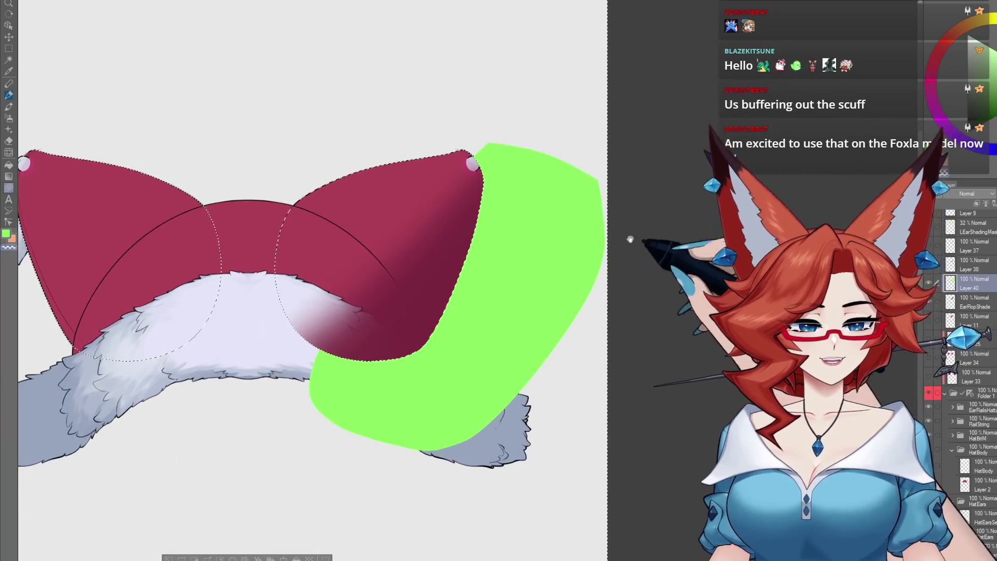
pyautogui.moveTo(533, 152); pyautogui.dragTo(466, 139)
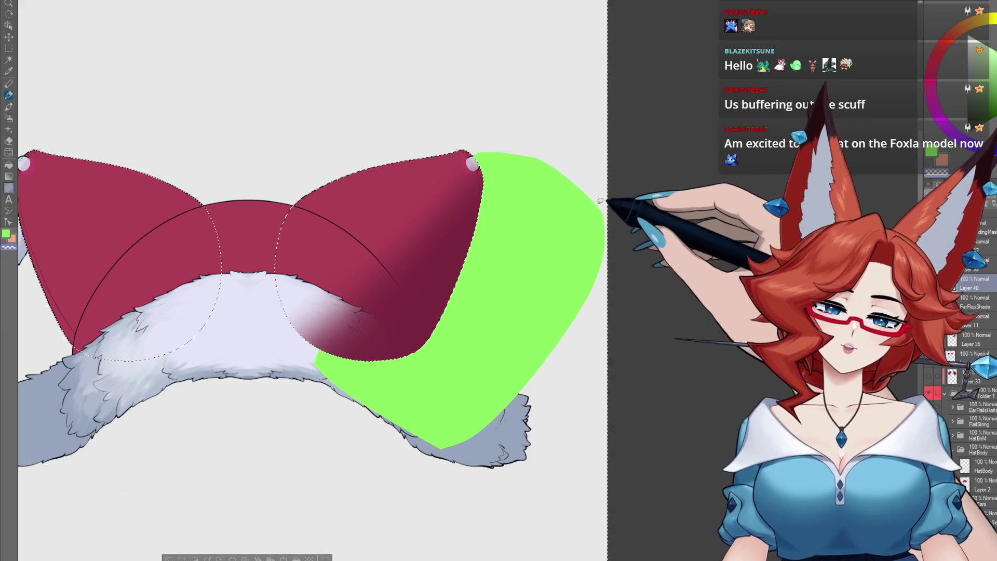
pyautogui.moveTo(601, 224); pyautogui.dragTo(646, 225)
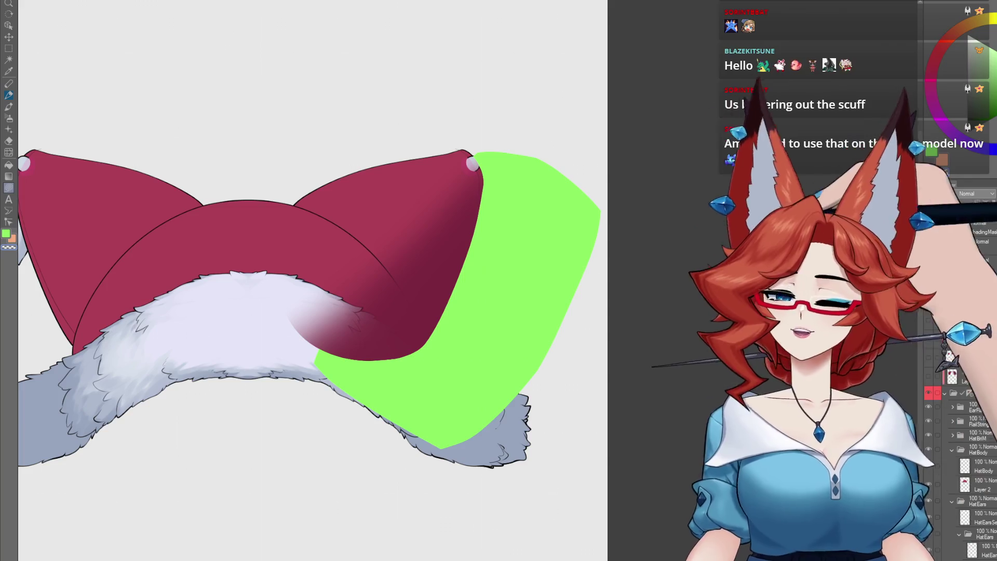
pyautogui.moveTo(986, 203); pyautogui.dragTo(945, 203)
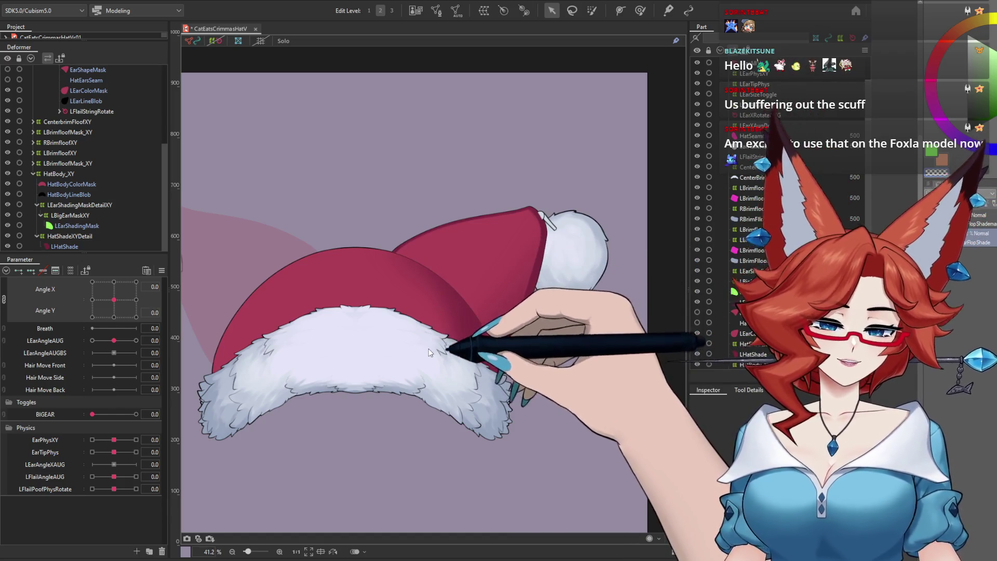
# Re-import the updated hat PSD and select the new EarFlopShademask and EarFlopShade meshes
pyautogui.click(428, 348)
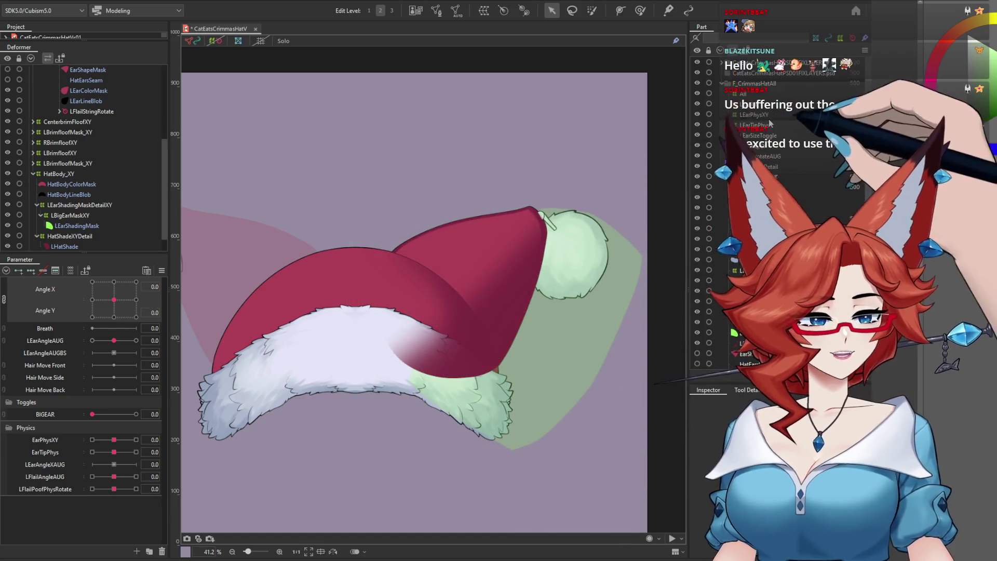
pyautogui.scroll(3, 722, 65)
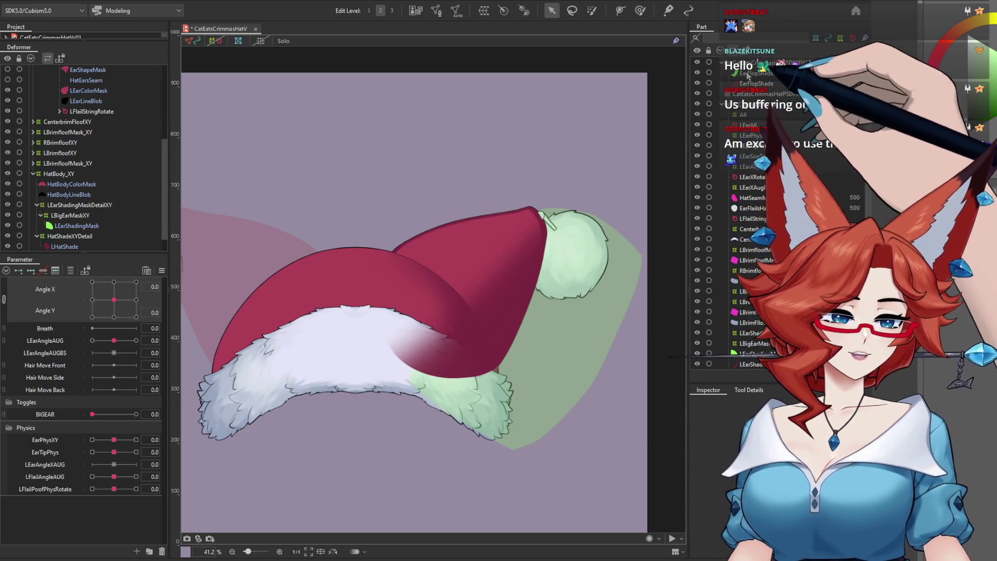
pyautogui.click(734, 74)
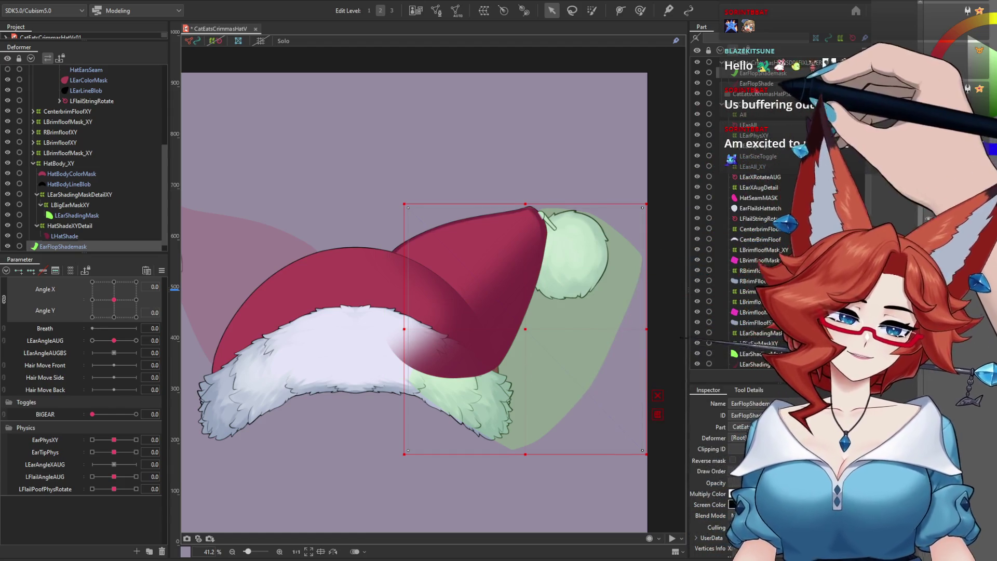
pyautogui.keyDown('ctrl'); pyautogui.click(757, 83); pyautogui.keyUp('ctrl')
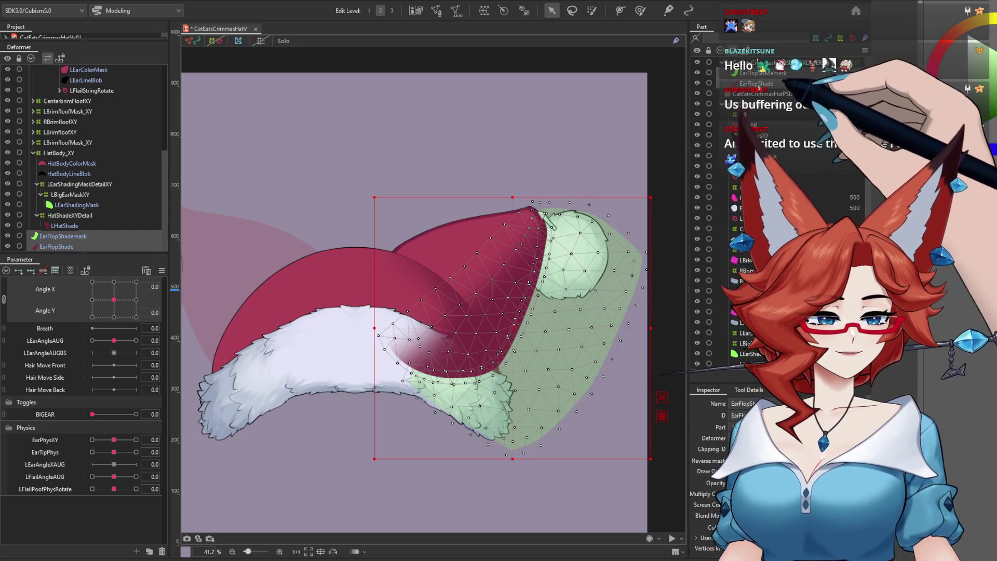
pyautogui.click(775, 78)
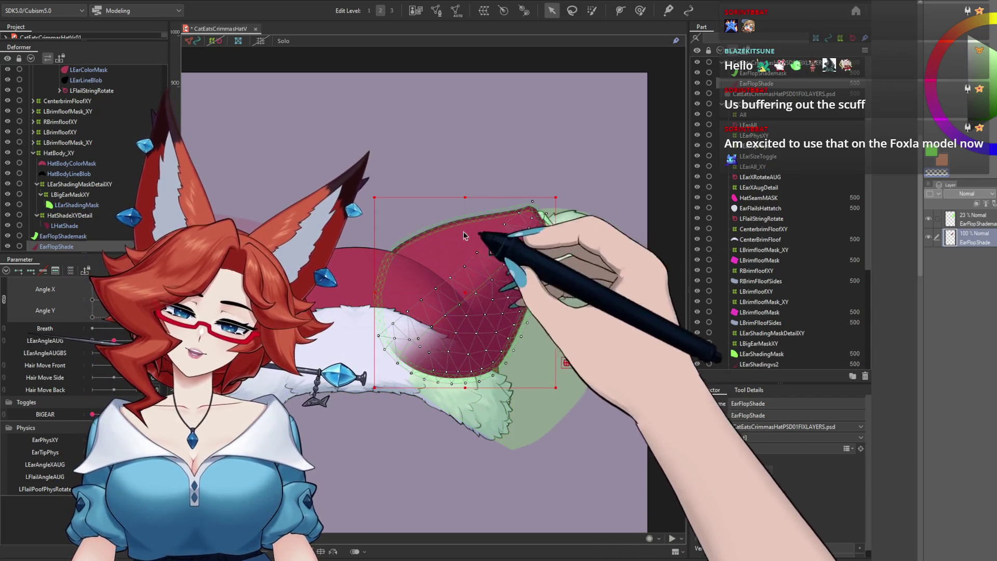
pyautogui.moveTo(467, 311)
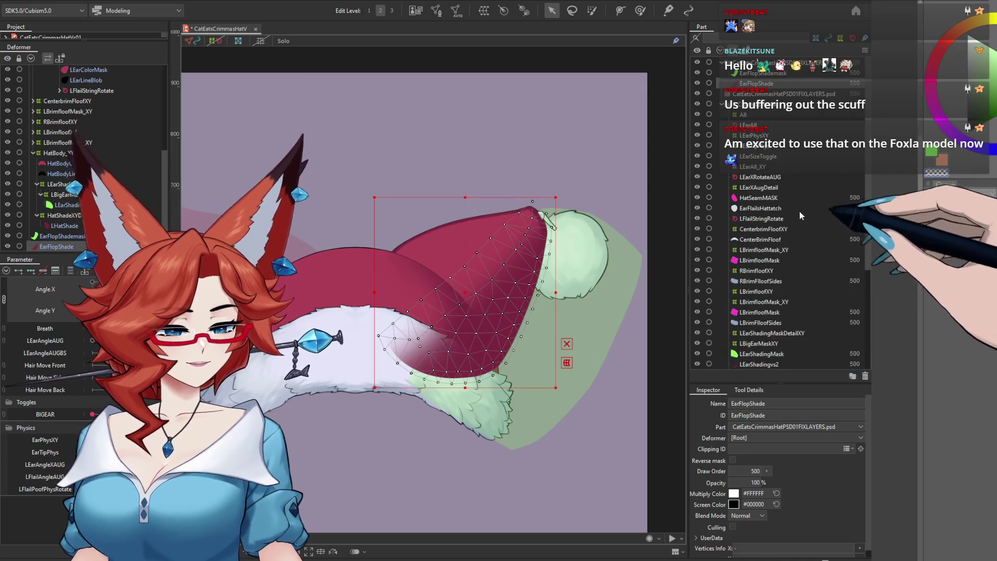
# Read the LEarColorMask ID and reselect EarFlopShade to clip it to LEarColorMask
pyautogui.moveTo(867, 246); pyautogui.dragTo(865, 293)
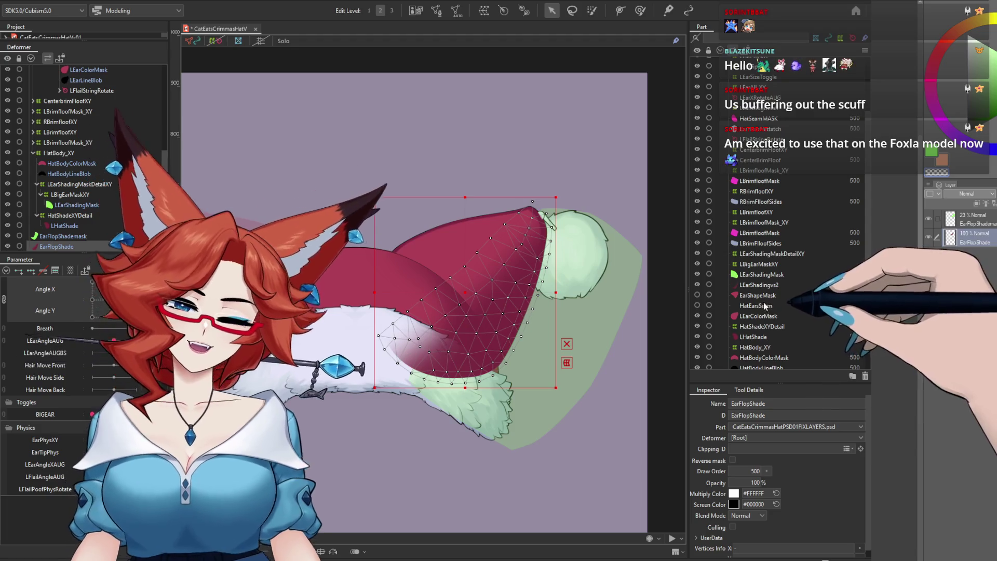
pyautogui.click(759, 315)
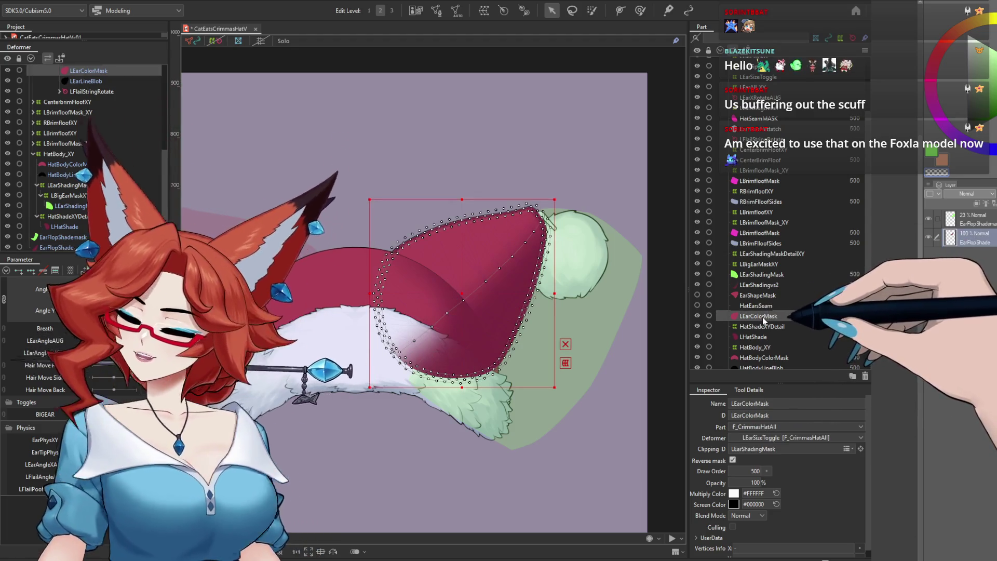
pyautogui.scroll(3, 779, 213)
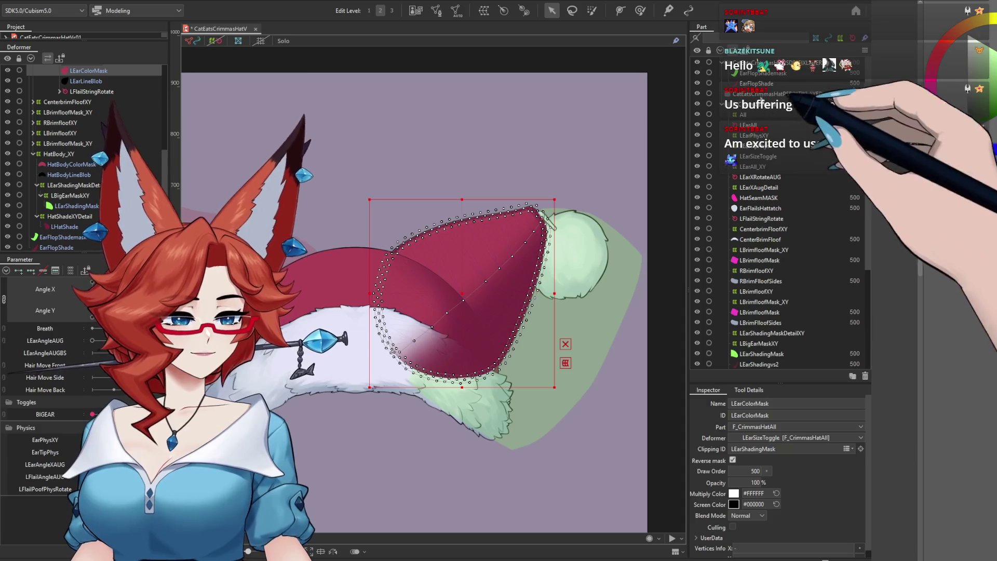
pyautogui.click(756, 83)
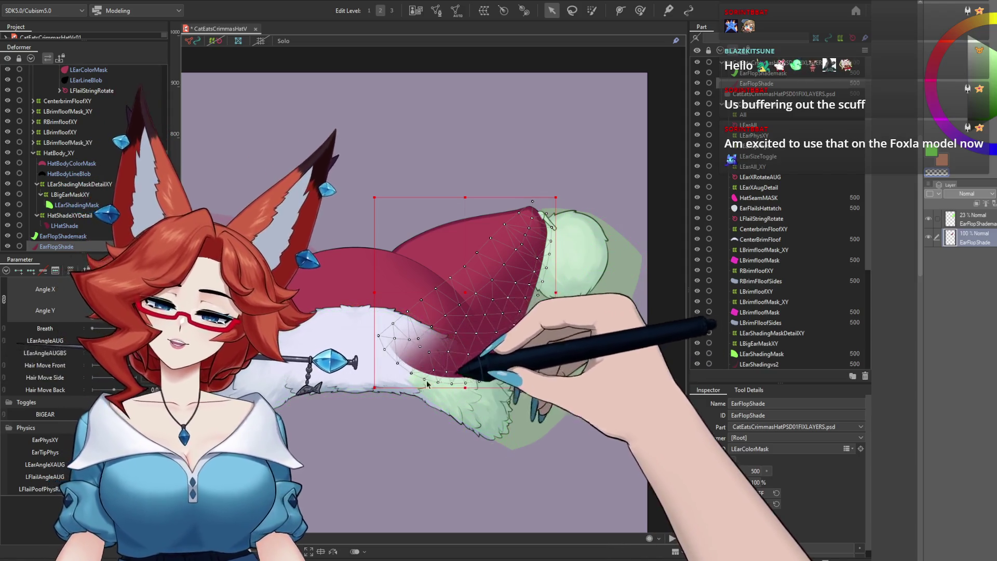
pyautogui.click(473, 273)
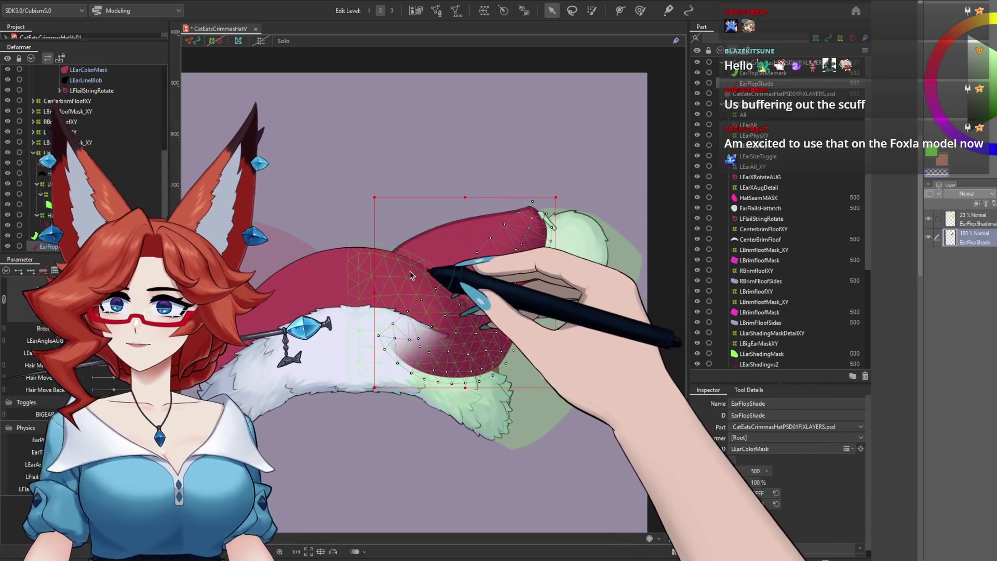
pyautogui.click(512, 304)
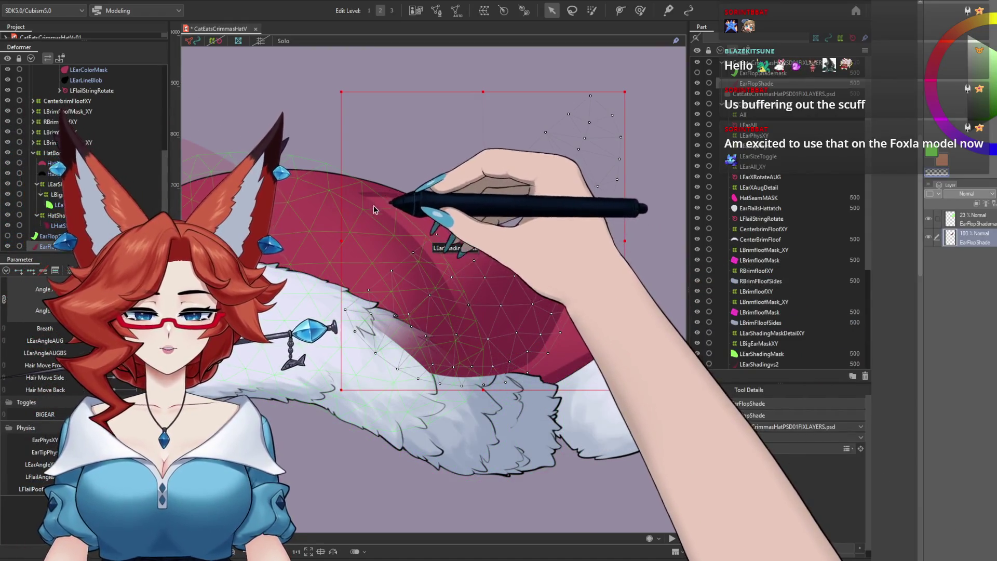
pyautogui.click(431, 242)
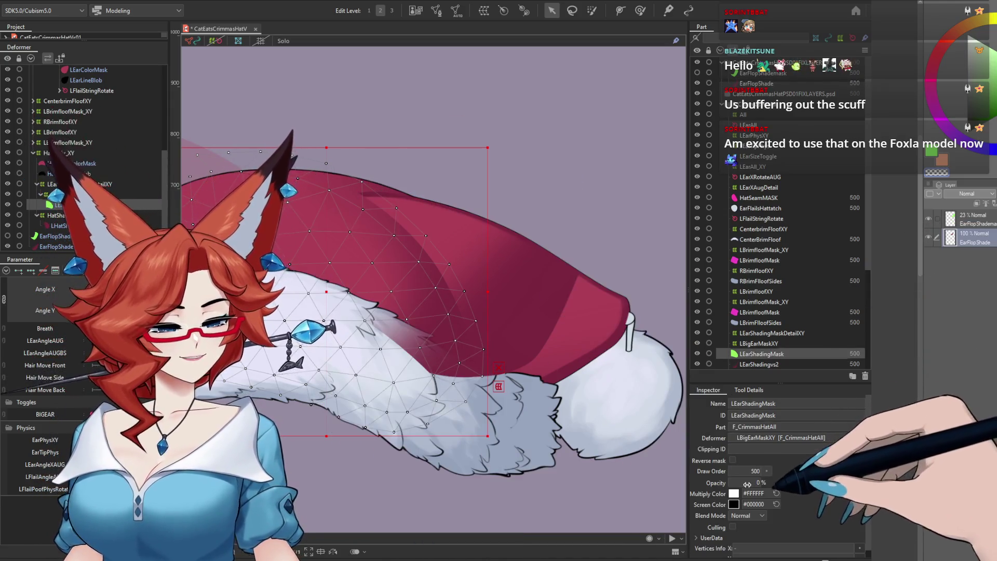
pyautogui.moveTo(746, 484); pyautogui.dragTo(759, 483)
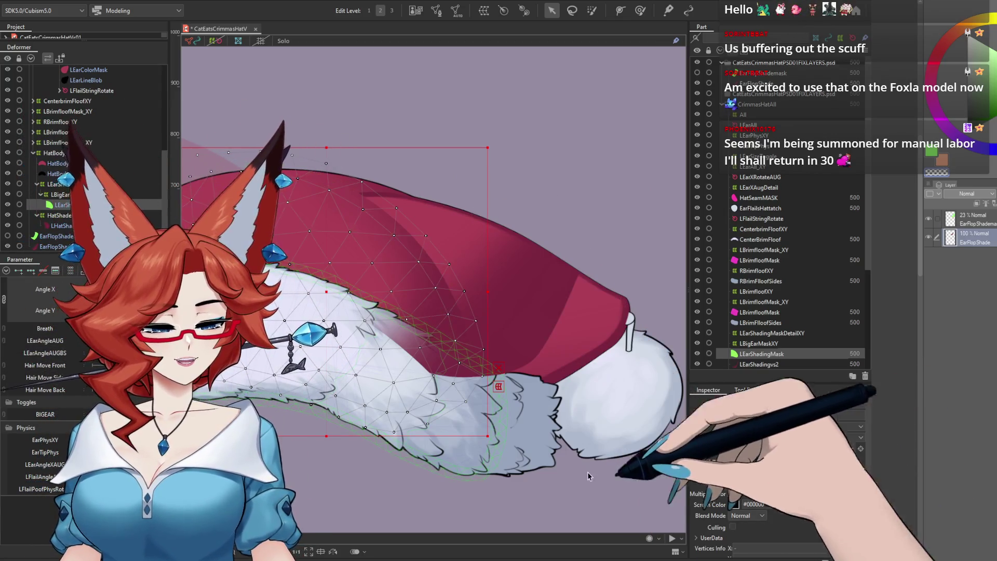
pyautogui.click(587, 314)
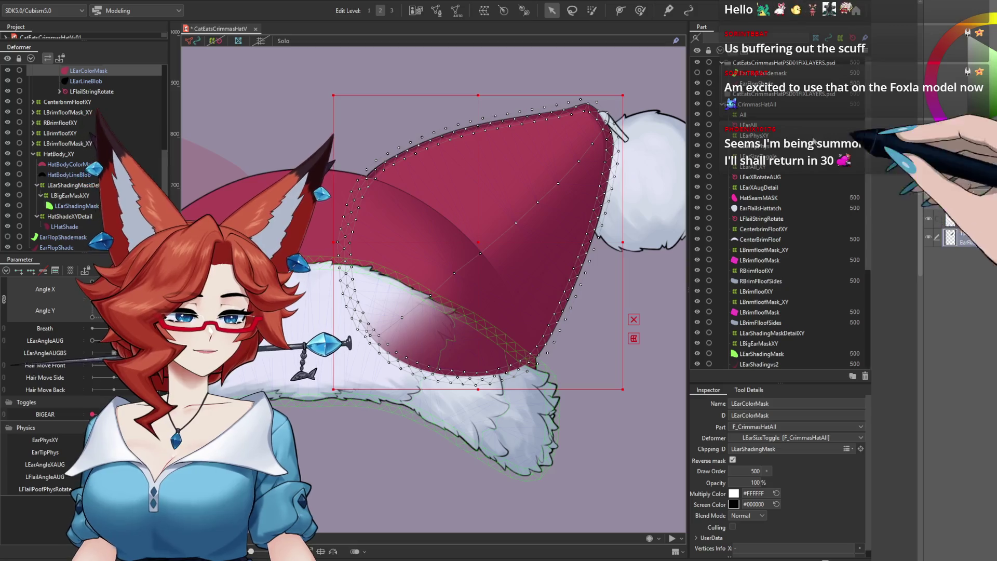
# Enter EarFlopShademask as EarFlopShade's Clipping ID
pyautogui.click(63, 236)
pyautogui.click(761, 74)
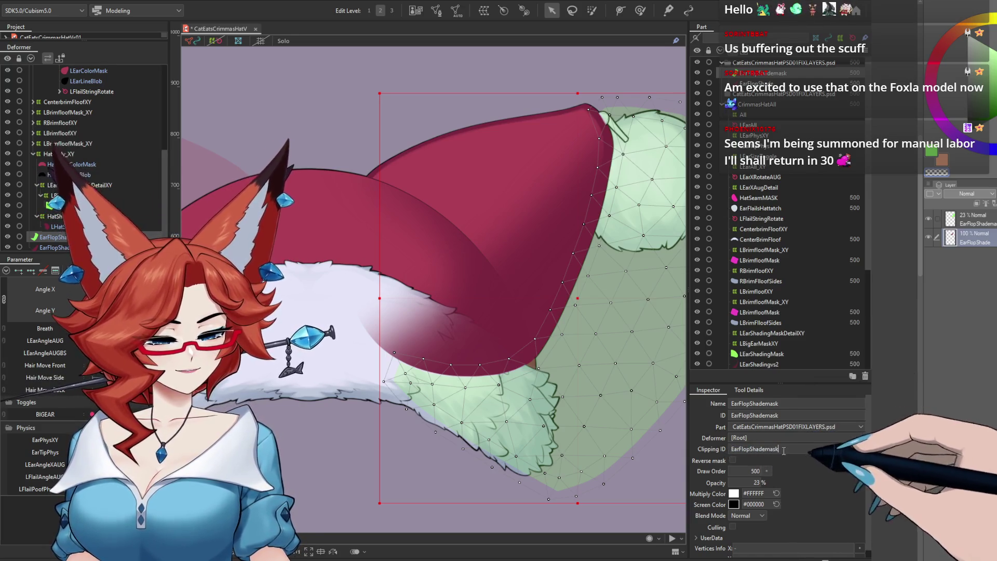
pyautogui.write('EarFlopShademask')
pyautogui.press('Return')
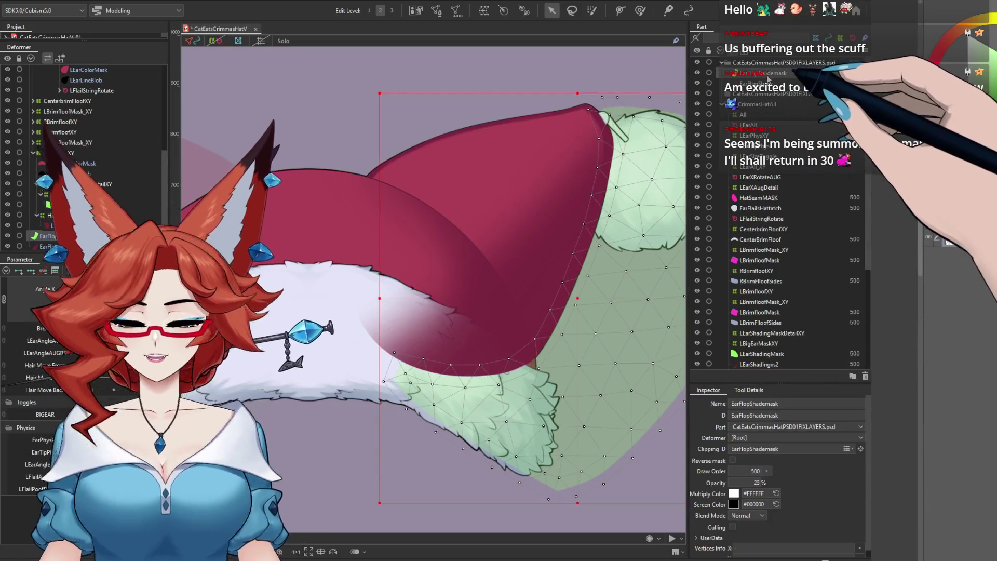
pyautogui.click(764, 83)
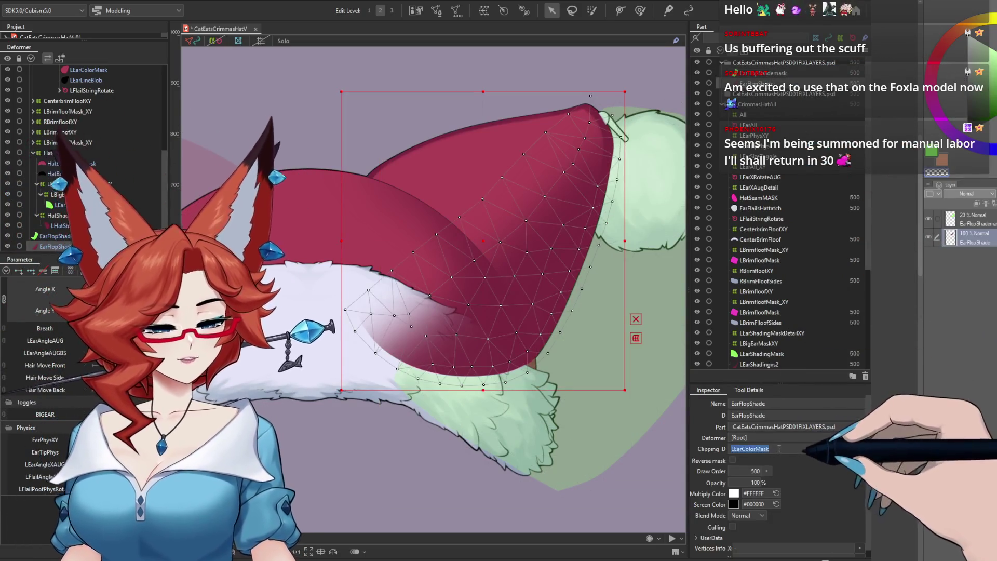
pyautogui.press('Return')
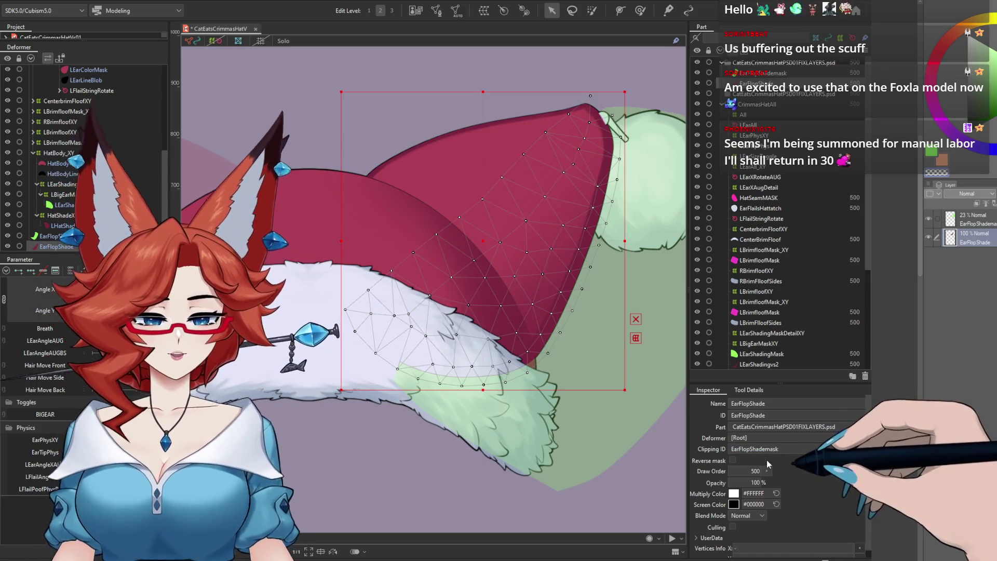
# Apply the clipping with Reverse mask ticked, then drop EarFlopShademask's opacity to 0%
pyautogui.click(761, 353)
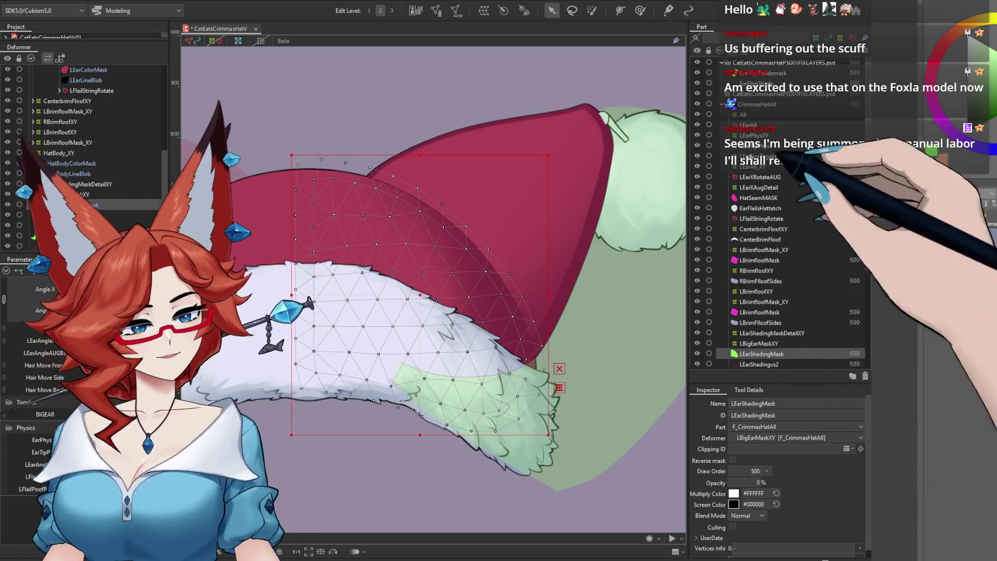
pyautogui.hotkey('ctrl', 'z')
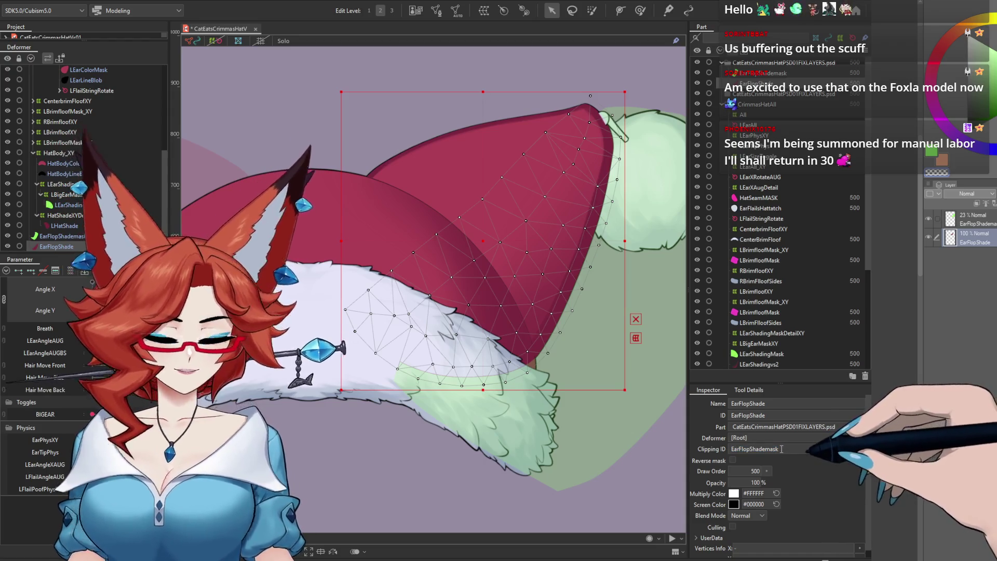
pyautogui.press('Return')
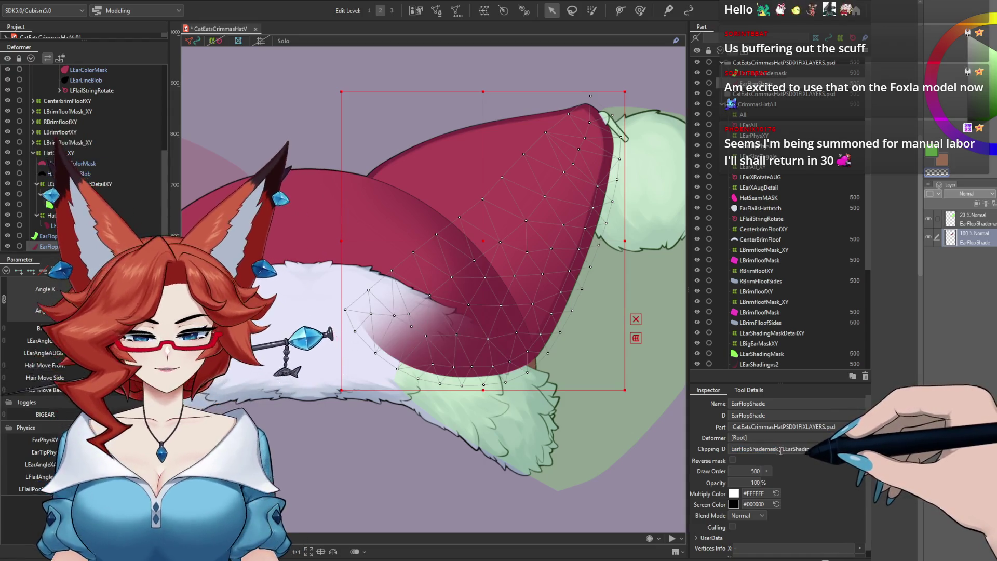
pyautogui.click(732, 461)
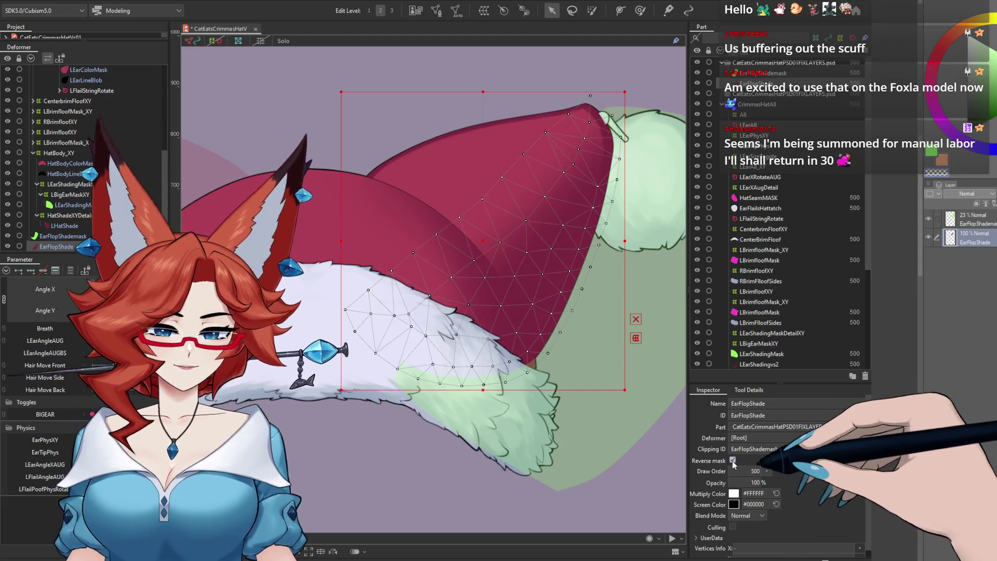
pyautogui.click(763, 73)
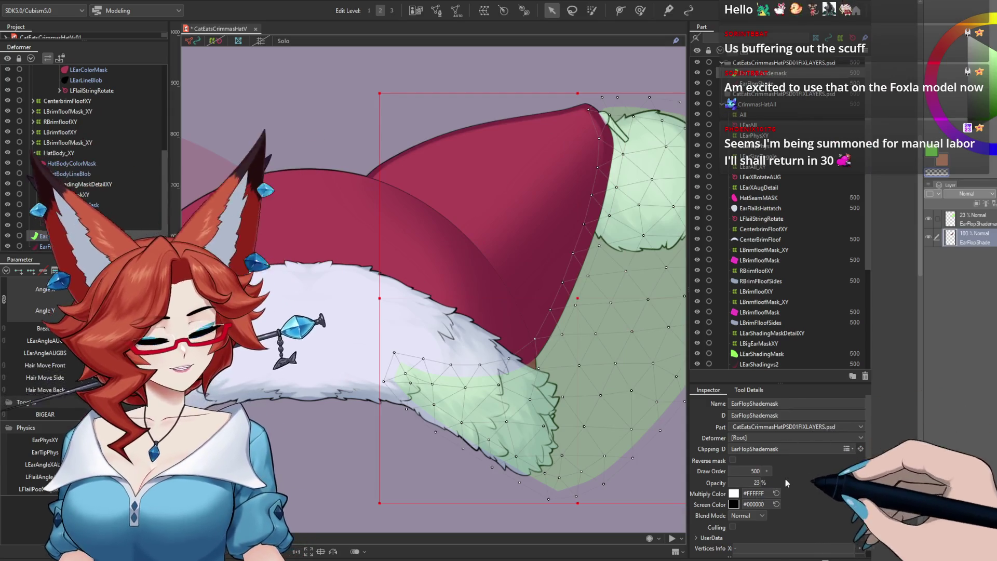
pyautogui.moveTo(756, 482); pyautogui.dragTo(464, 530)
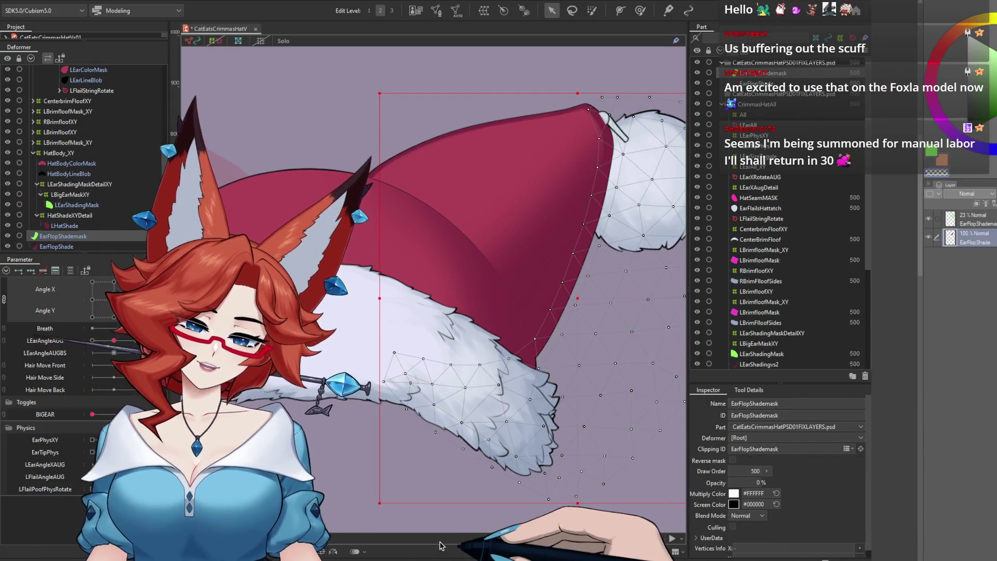
# Nudge the small hat-tip mesh slightly right and down
pyautogui.moveTo(485, 394); pyautogui.dragTo(403, 344)
pyautogui.scroll(-3, 404, 343)
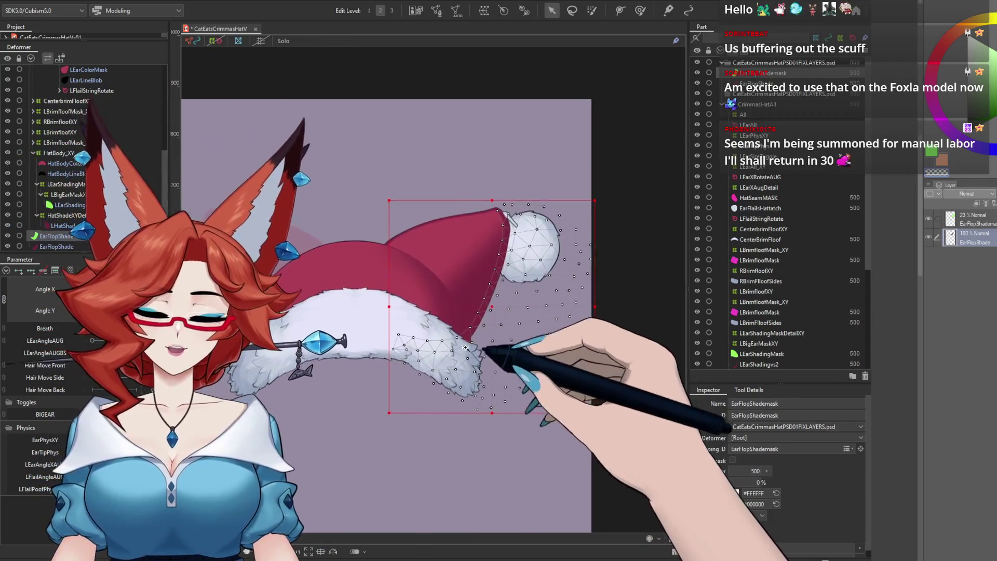
pyautogui.click(507, 267)
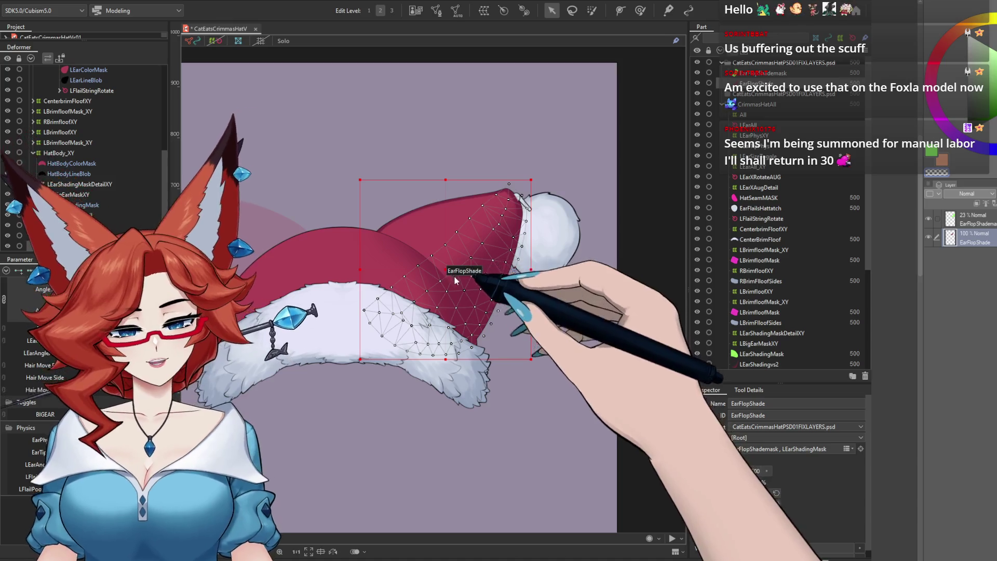
pyautogui.moveTo(445, 270); pyautogui.dragTo(493, 310)
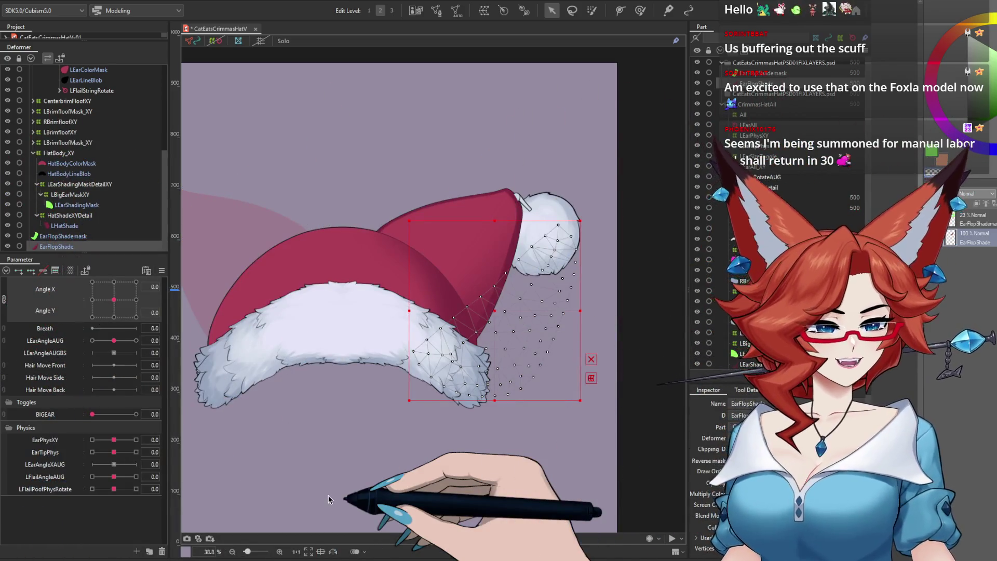
# Move EarFlopShade and EarFlopShademask together in the hierarchy under LEarSizeToggle
pyautogui.keyDown('ctrl'); pyautogui.click(772, 73); pyautogui.keyUp('ctrl')
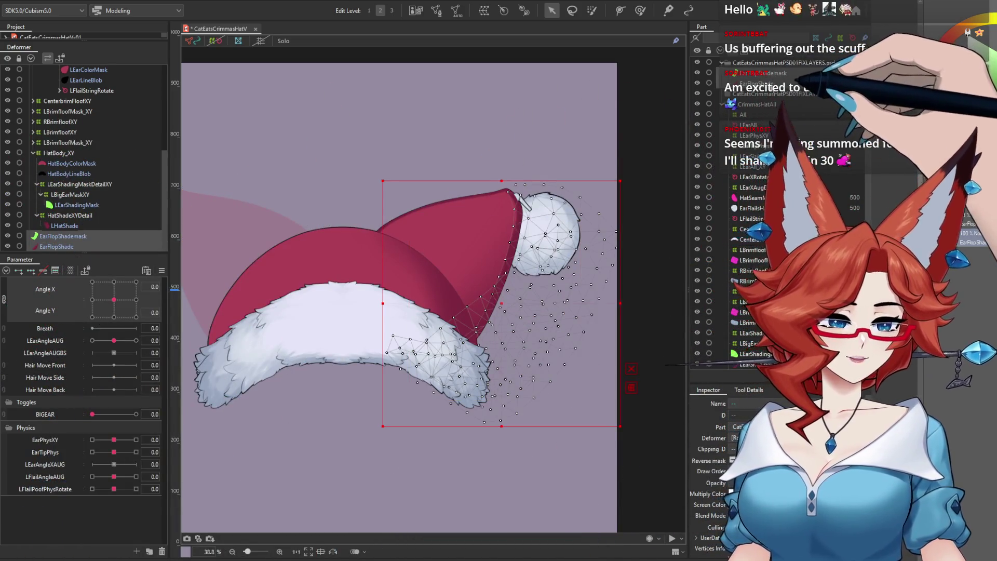
pyautogui.moveTo(747, 78); pyautogui.dragTo(747, 62)
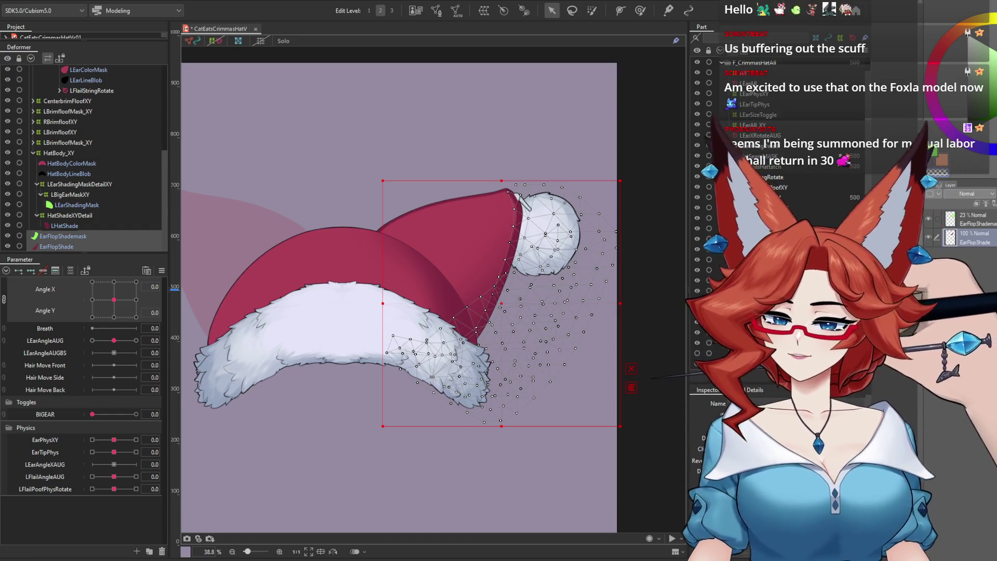
pyautogui.click(70, 245)
pyautogui.click(73, 236)
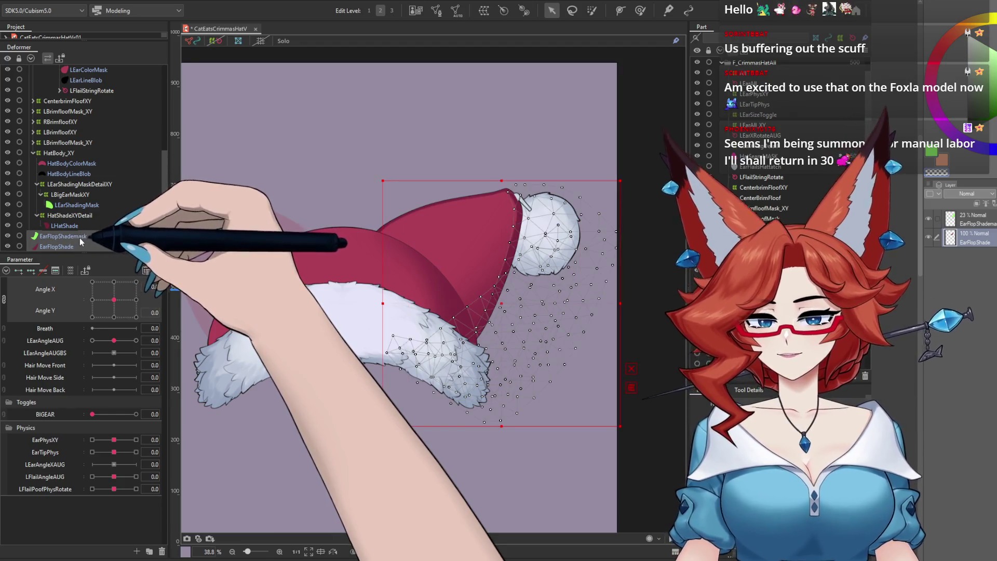
pyautogui.scroll(1, 98, 65)
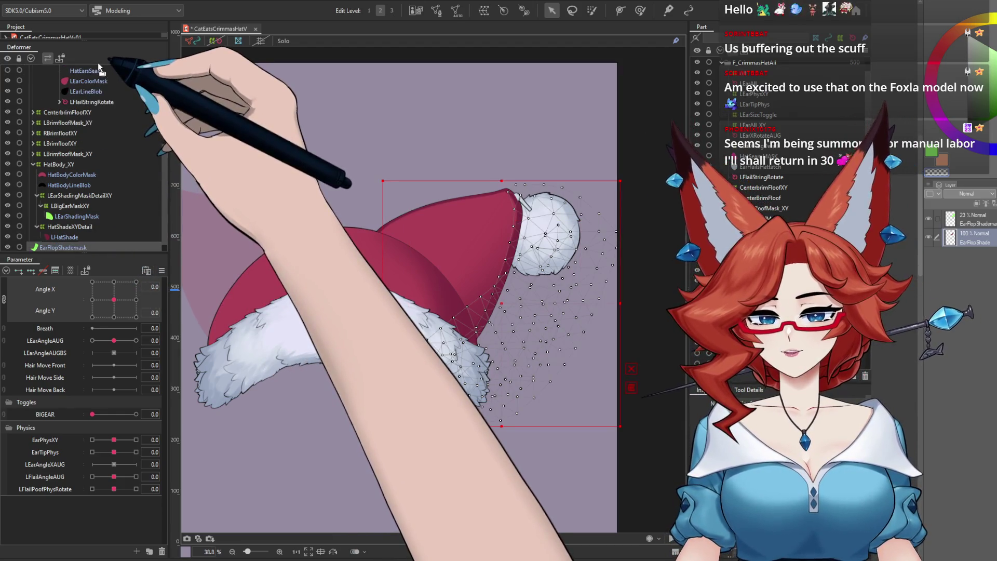
pyautogui.scroll(4, 96, 78)
pyautogui.scroll(4, 91, 99)
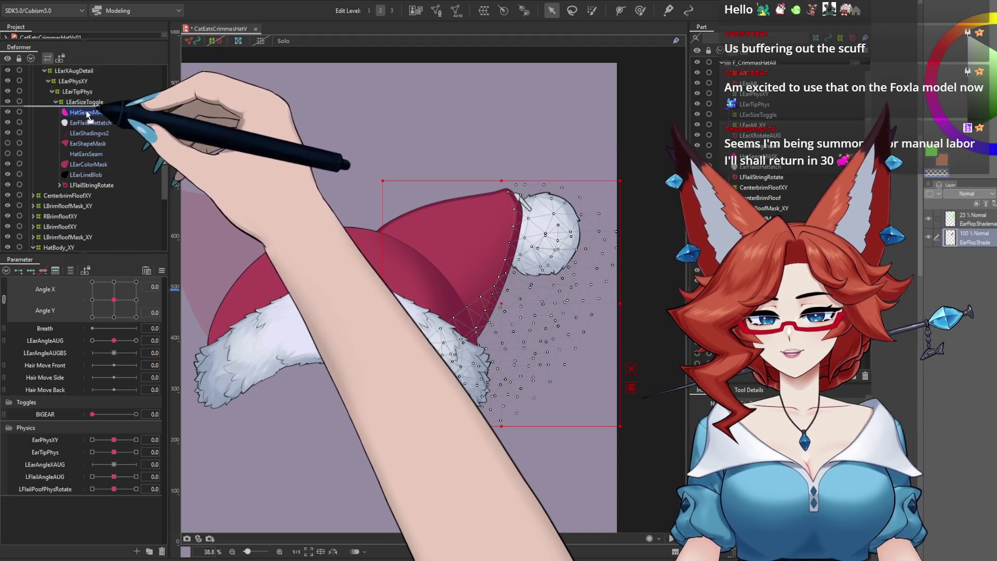
# Select LEarSizeToggle, preview and reset BIGEAR, and turn the head to Angle X 30
pyautogui.click(85, 102)
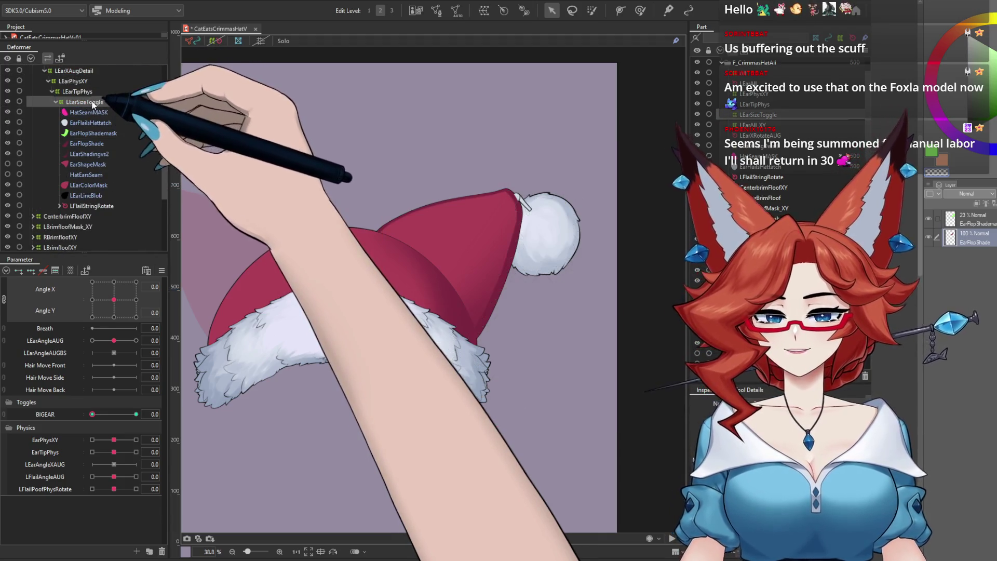
pyautogui.moveTo(93, 413); pyautogui.dragTo(86, 416)
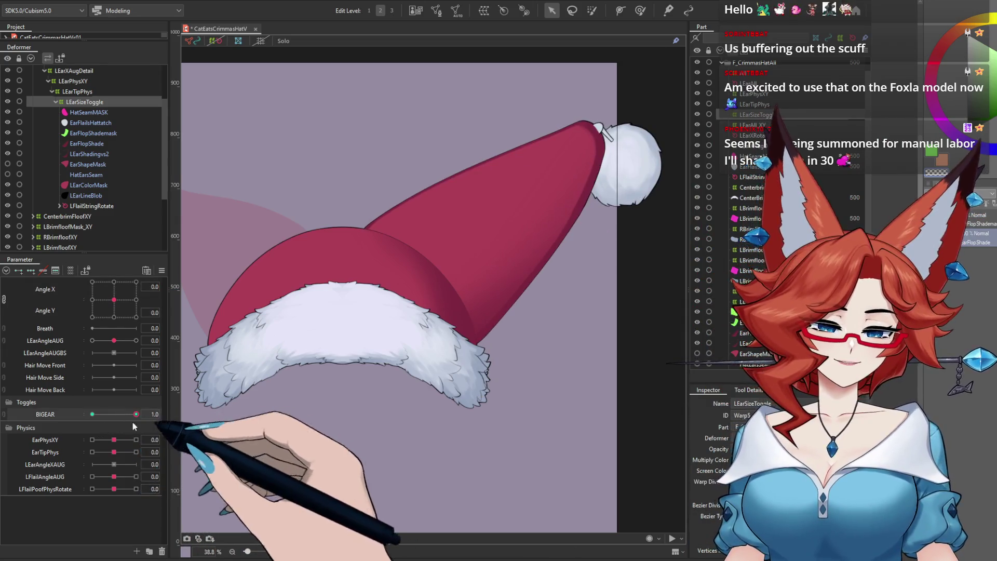
pyautogui.moveTo(113, 299); pyautogui.dragTo(136, 300)
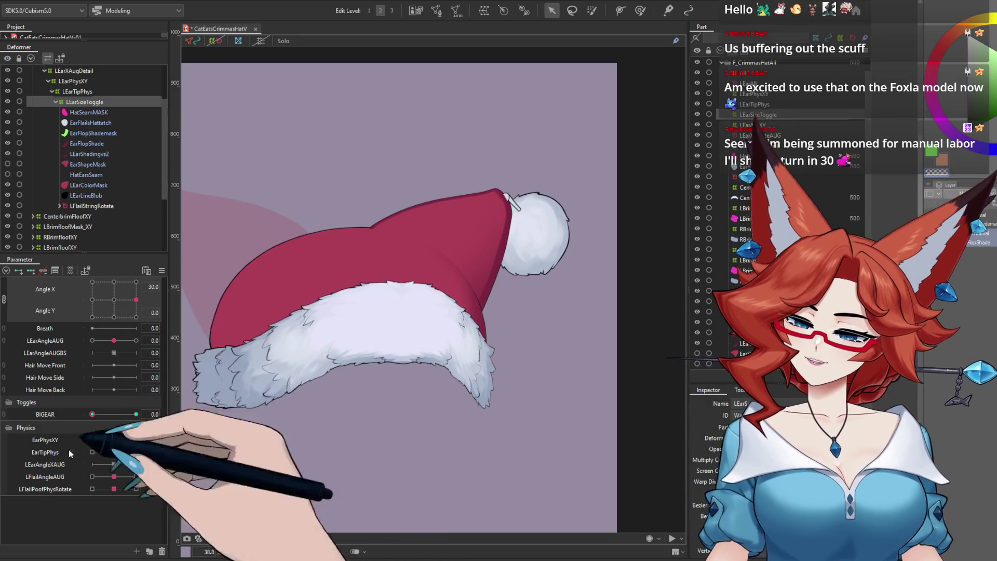
# Wrap EarFlopShade in a new EarFlopXYMove warp deformer, keyed at LEarAngleAUG 0 and 1.0
pyautogui.moveTo(115, 341); pyautogui.dragTo(136, 340)
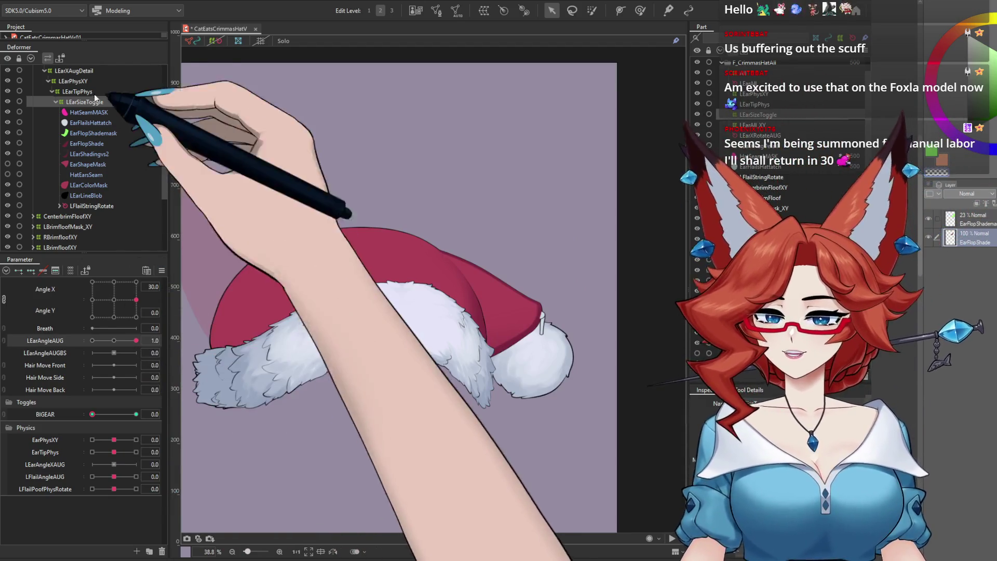
pyautogui.click(86, 144)
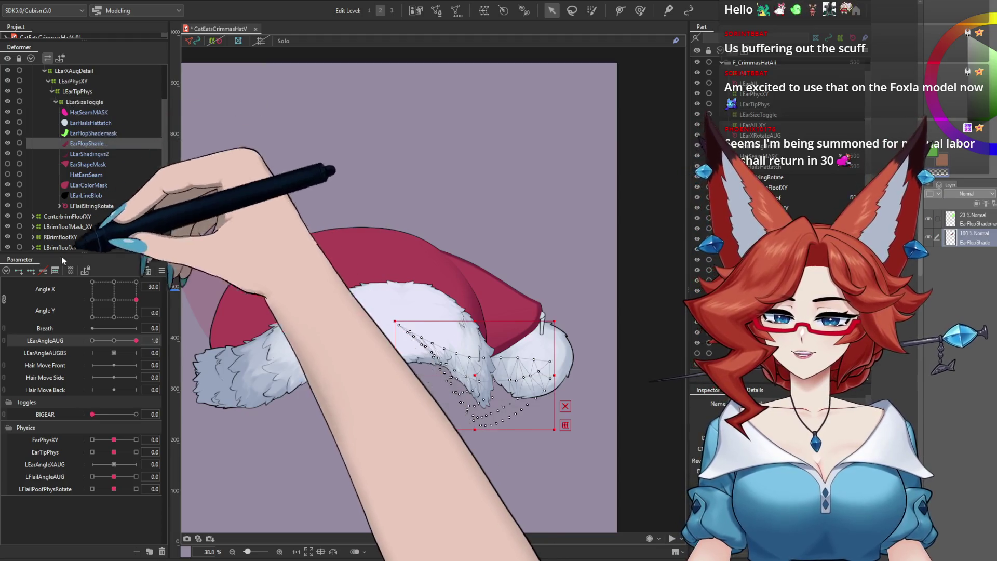
pyautogui.click(114, 340)
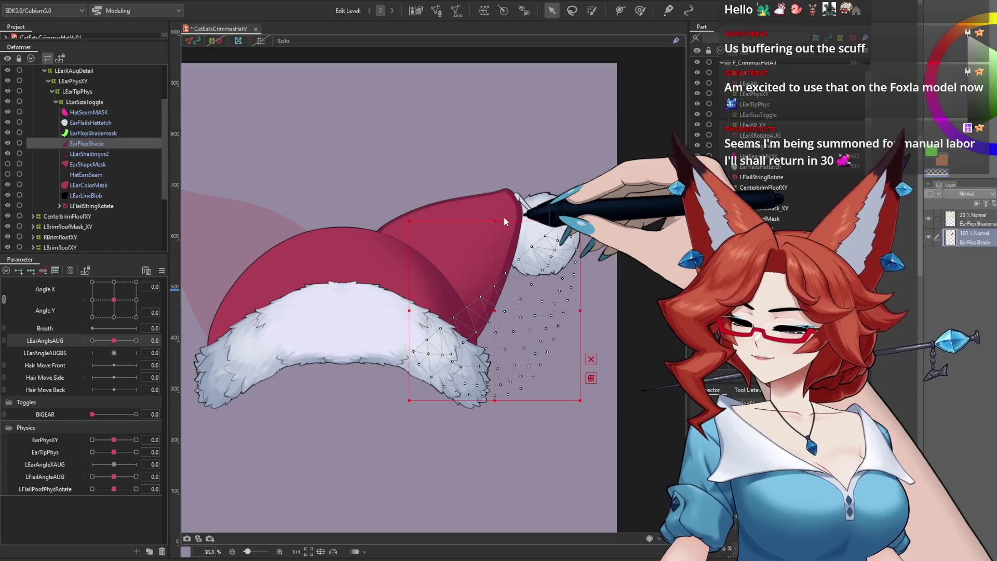
pyautogui.click(591, 378)
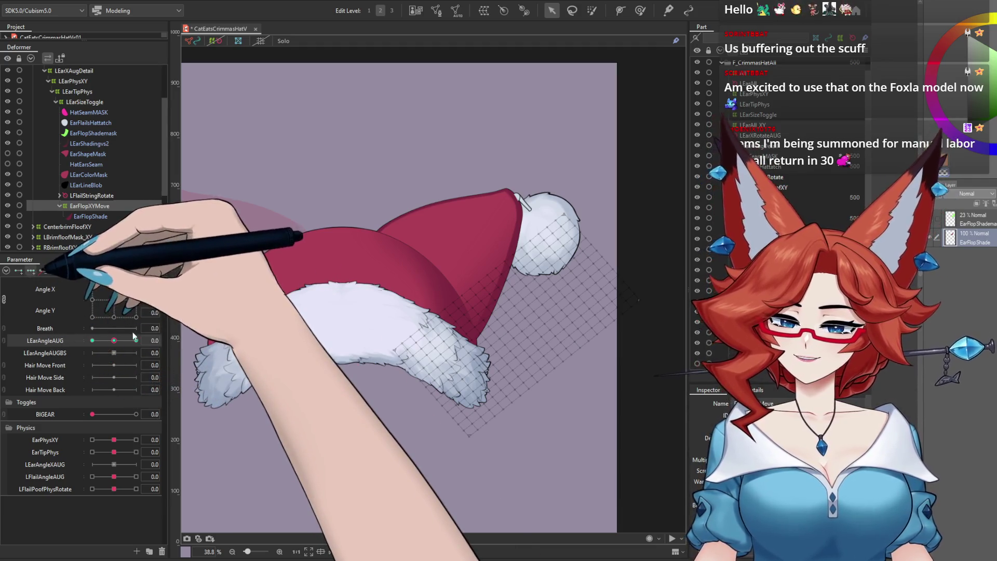
pyautogui.click(134, 340)
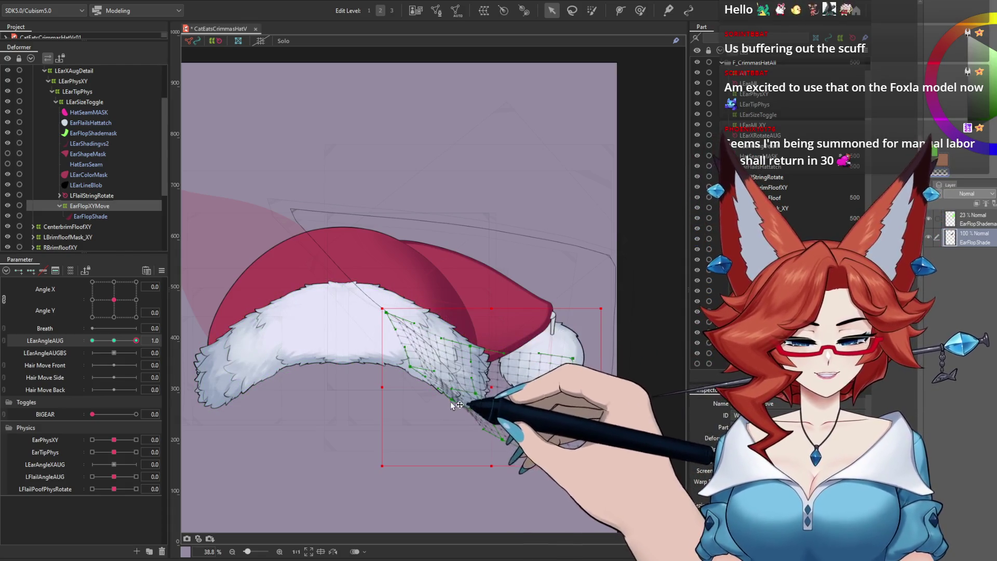
# Reshape the EarFlopXYMove grid so the shading fits the swung ear at LEarAngleAUG 1.0
pyautogui.moveTo(451, 407); pyautogui.dragTo(489, 383)
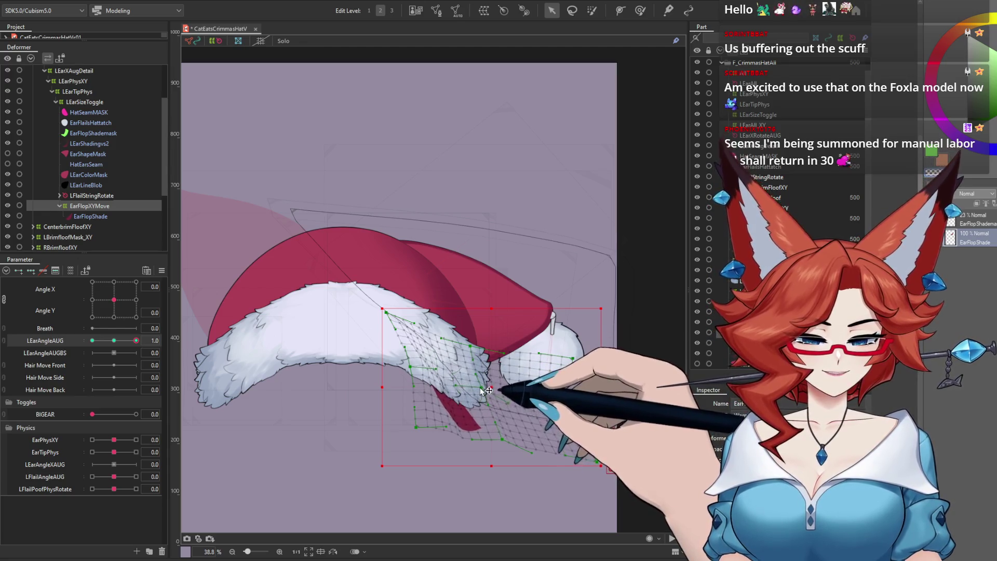
pyautogui.moveTo(491, 386); pyautogui.dragTo(496, 350)
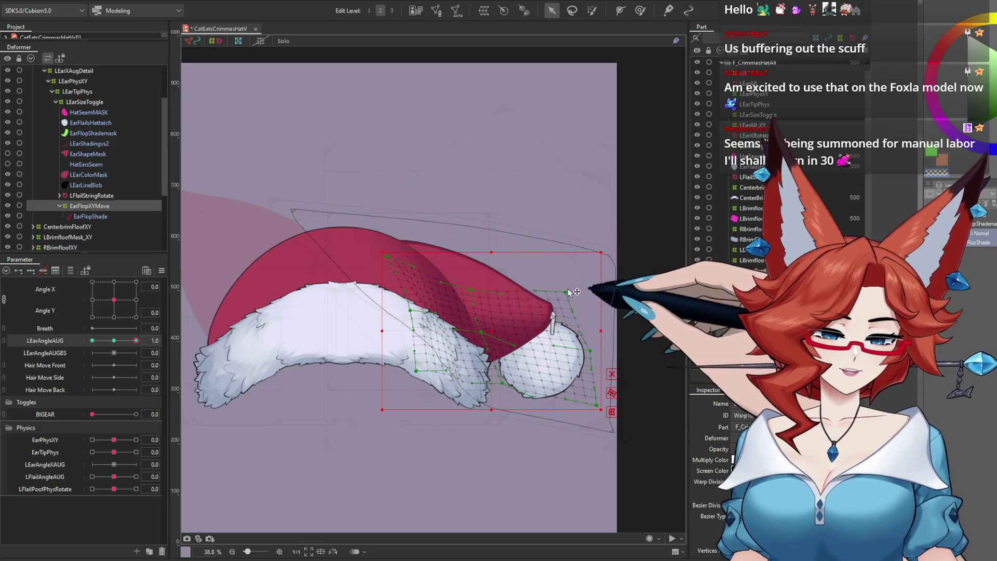
pyautogui.moveTo(618, 248); pyautogui.dragTo(618, 251)
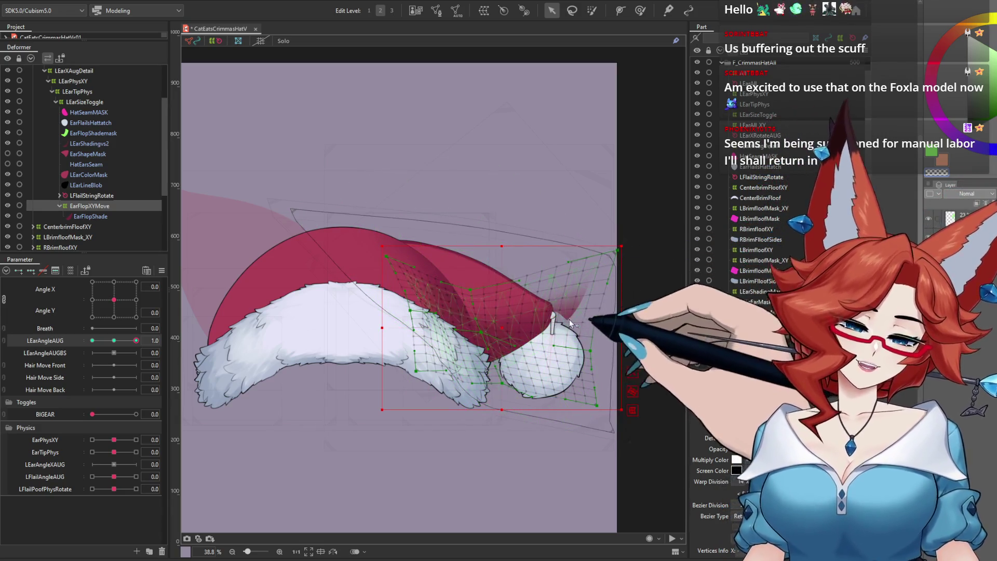
pyautogui.scroll(2, 569, 319)
pyautogui.scroll(2, 574, 311)
pyautogui.scroll(1, 579, 300)
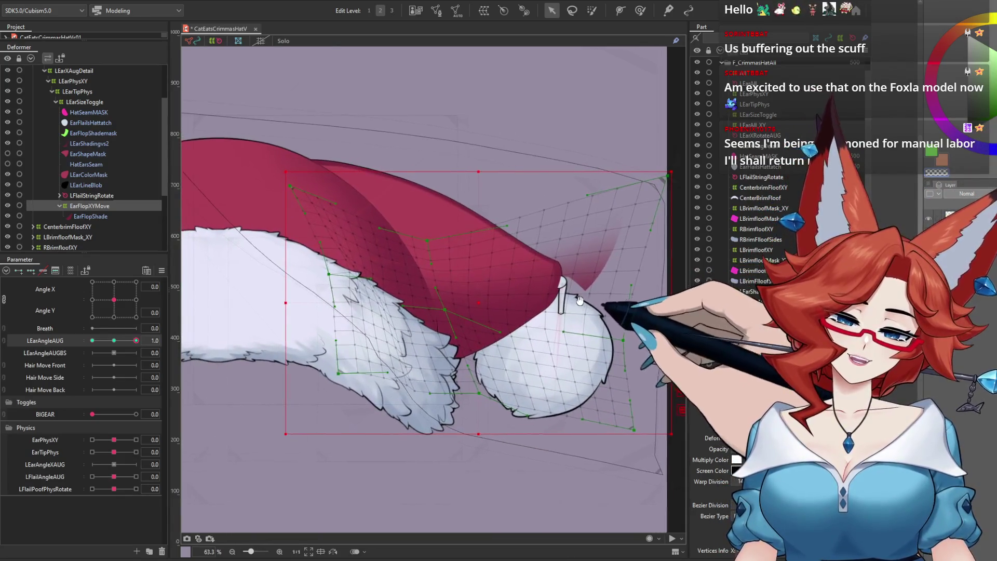
pyautogui.moveTo(580, 300); pyautogui.dragTo(594, 300)
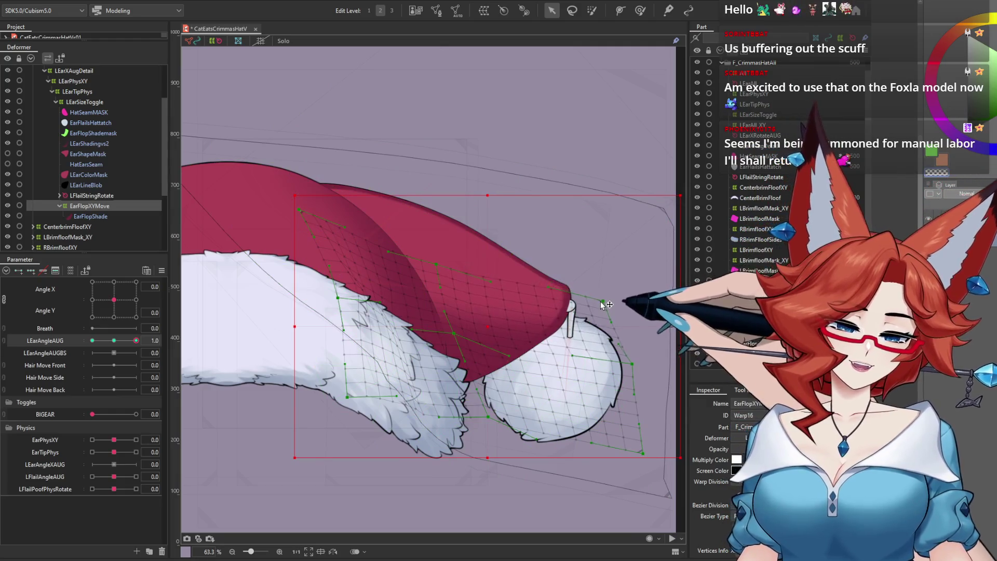
pyautogui.moveTo(602, 305)
pyautogui.mouseDown()
pyautogui.moveTo(434, 263)
pyautogui.moveTo(459, 353)
pyautogui.mouseUp()
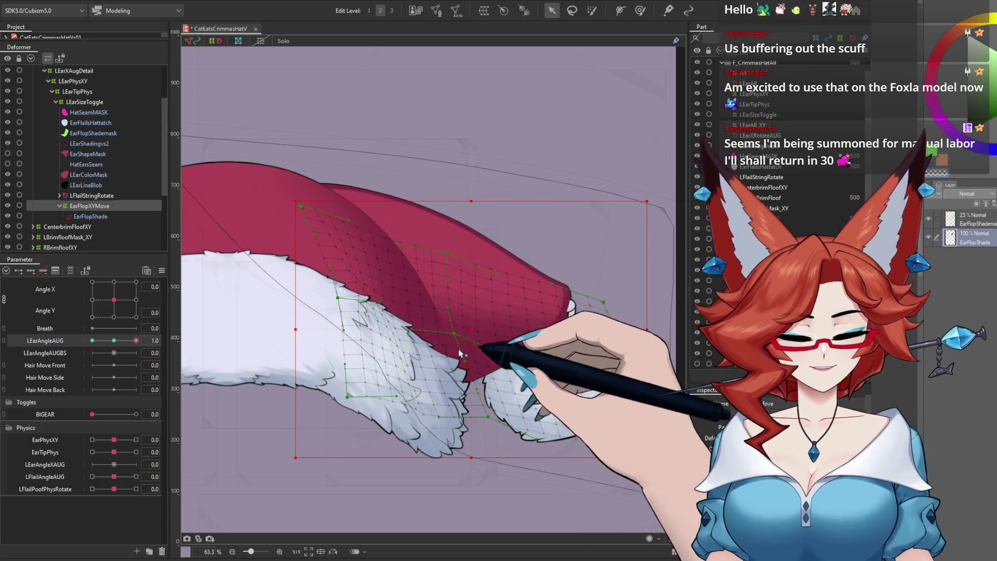
pyautogui.moveTo(453, 334); pyautogui.dragTo(461, 324)
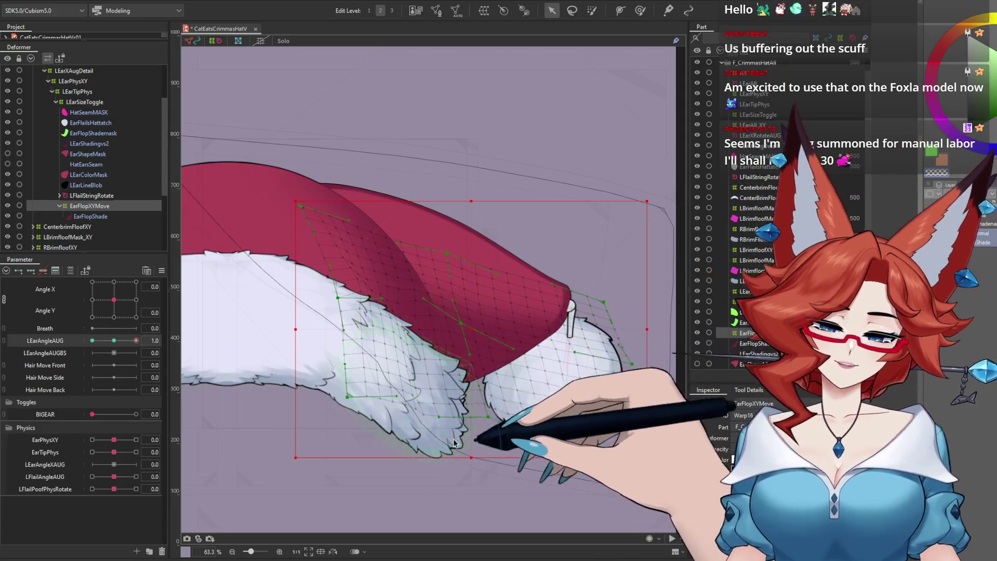
# Check EarFlopShade at Angle X 30 and Angle Y -30, then reset both angles to 0
pyautogui.click(362, 339)
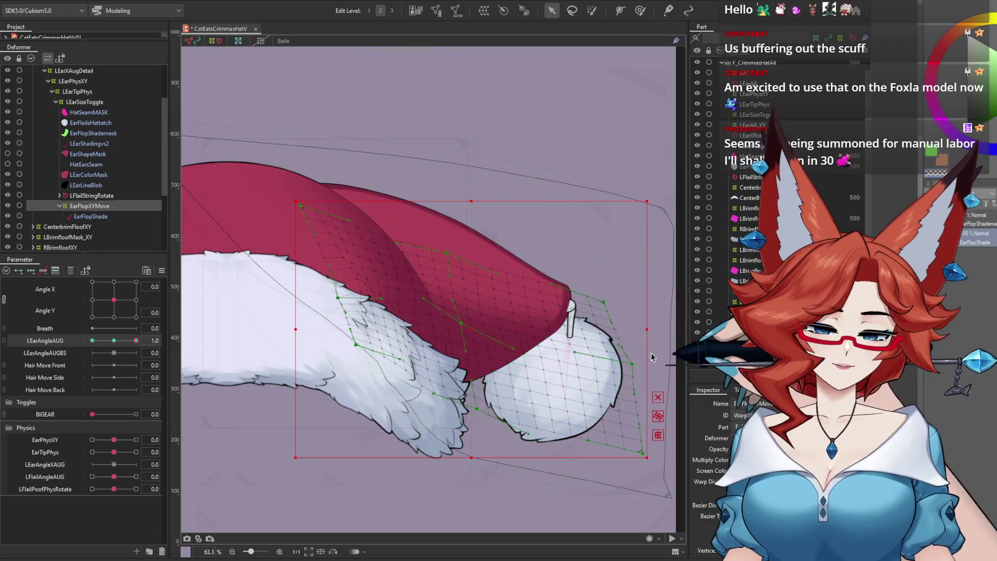
pyautogui.moveTo(135, 340)
pyautogui.mouseDown()
pyautogui.moveTo(67, 350)
pyautogui.moveTo(113, 341)
pyautogui.moveTo(136, 299)
pyautogui.mouseUp()
pyautogui.click(137, 341)
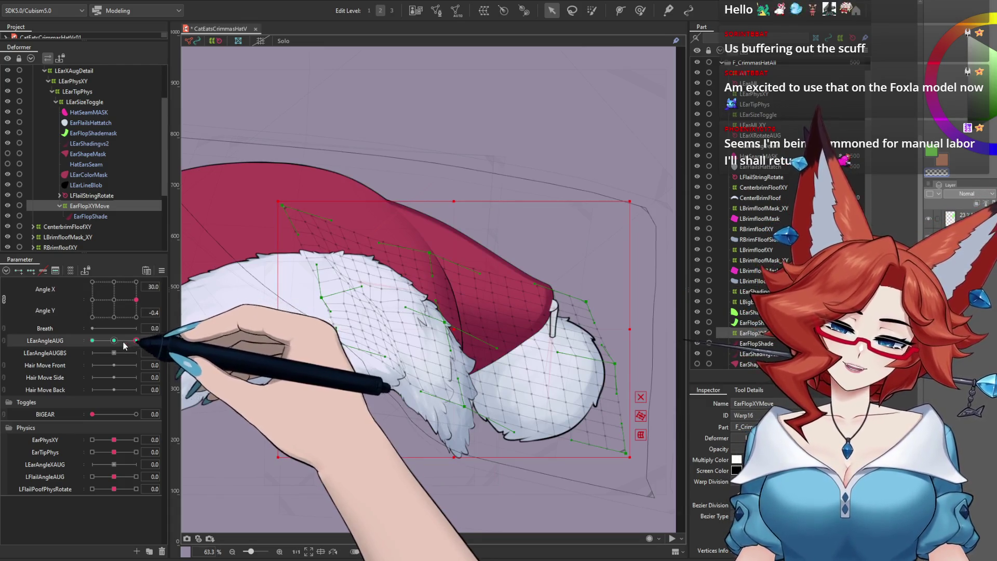
pyautogui.moveTo(136, 300); pyautogui.dragTo(136, 317)
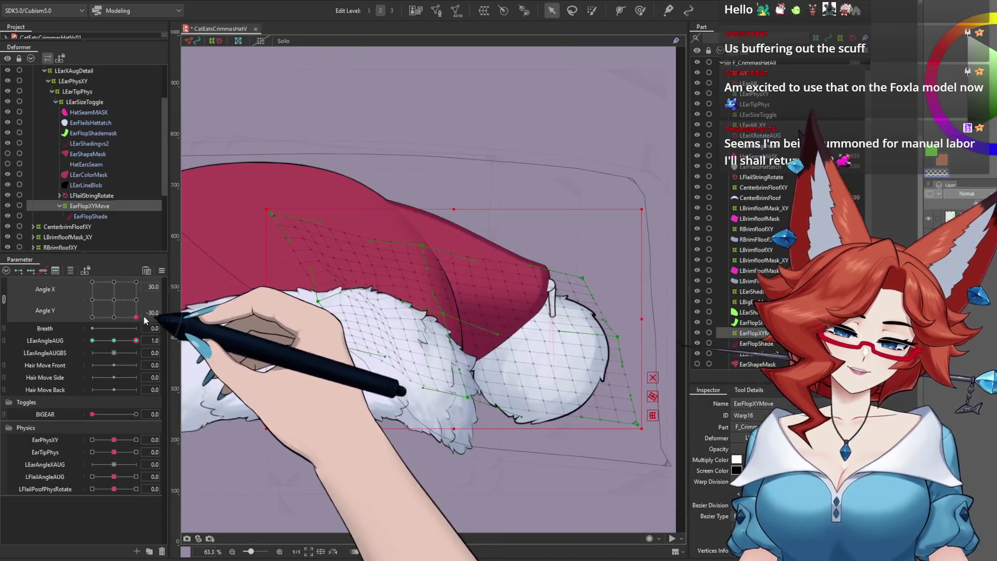
pyautogui.click(114, 300)
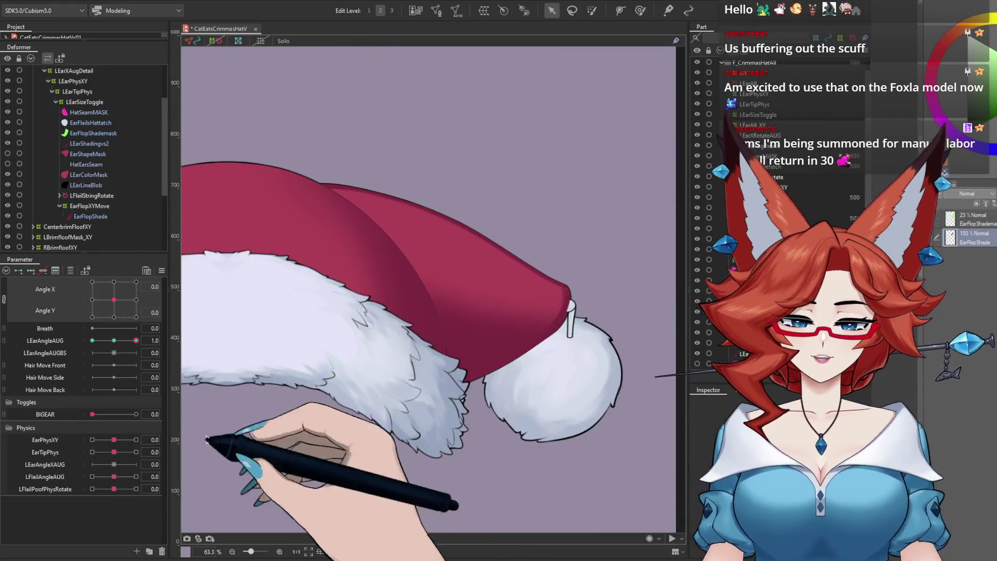
# Recentre the view and sweep LEarAngleAUG back and forth to preview the hat flexing
pyautogui.moveTo(498, 370); pyautogui.dragTo(553, 338)
pyautogui.scroll(-5, 542, 351)
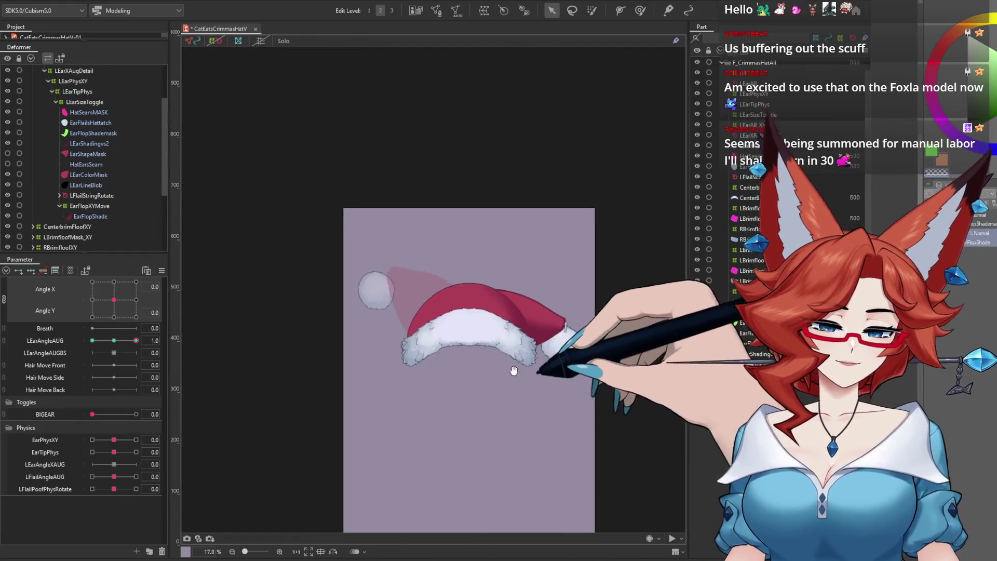
pyautogui.scroll(2, 542, 351)
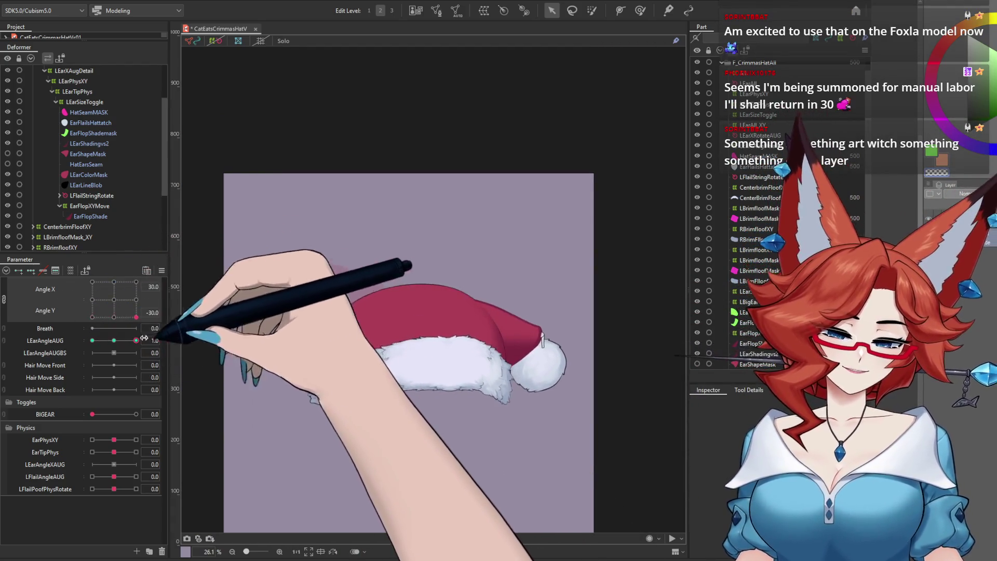
pyautogui.moveTo(136, 341)
pyautogui.mouseDown()
pyautogui.moveTo(114, 340)
pyautogui.moveTo(130, 340)
pyautogui.moveTo(126, 350)
pyautogui.mouseUp()
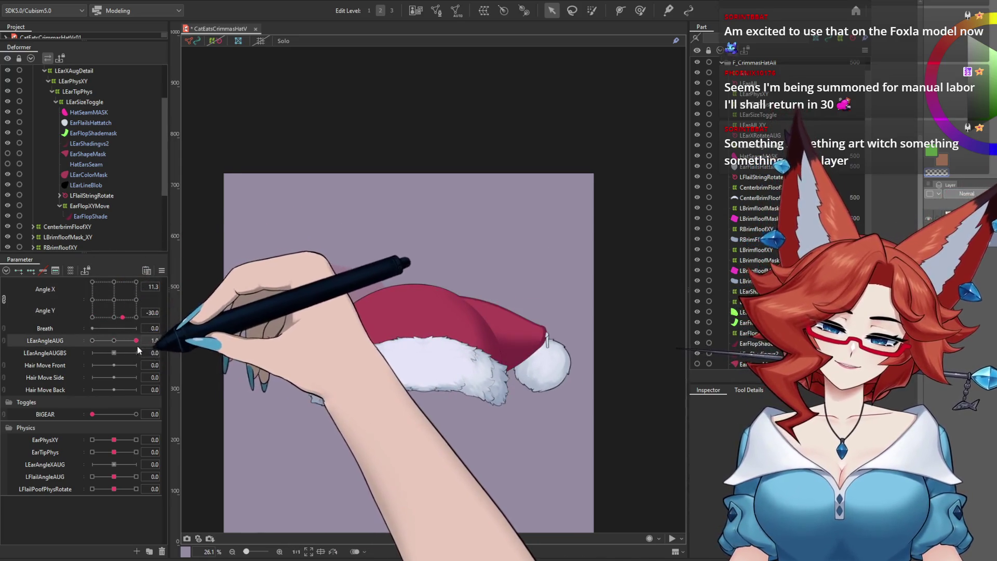
pyautogui.moveTo(136, 340)
pyautogui.mouseDown()
pyautogui.moveTo(117, 343)
pyautogui.moveTo(140, 349)
pyautogui.moveTo(113, 341)
pyautogui.mouseUp()
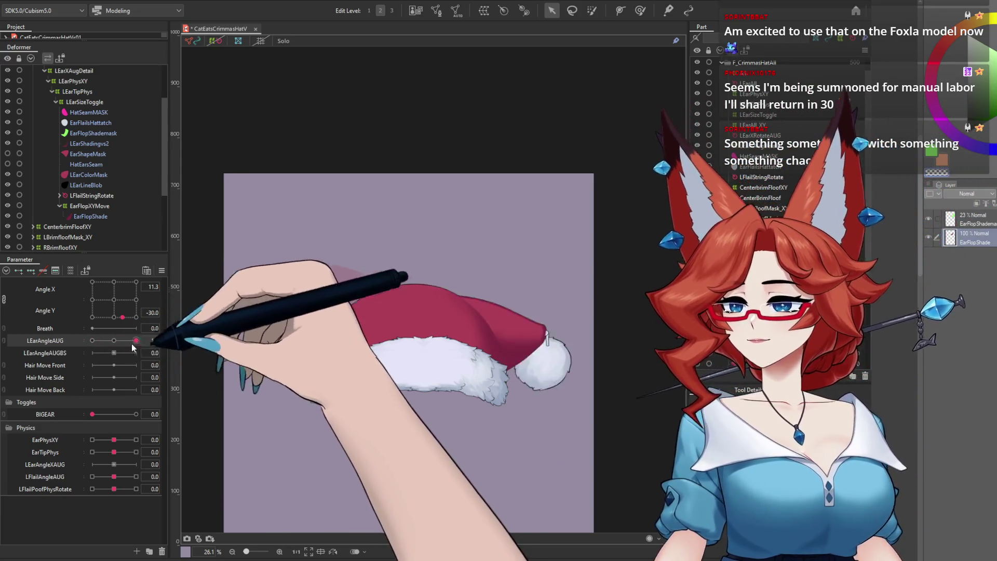
# Reset all parameters to defaults and open Modeling > Physics Settings
pyautogui.click(145, 270)
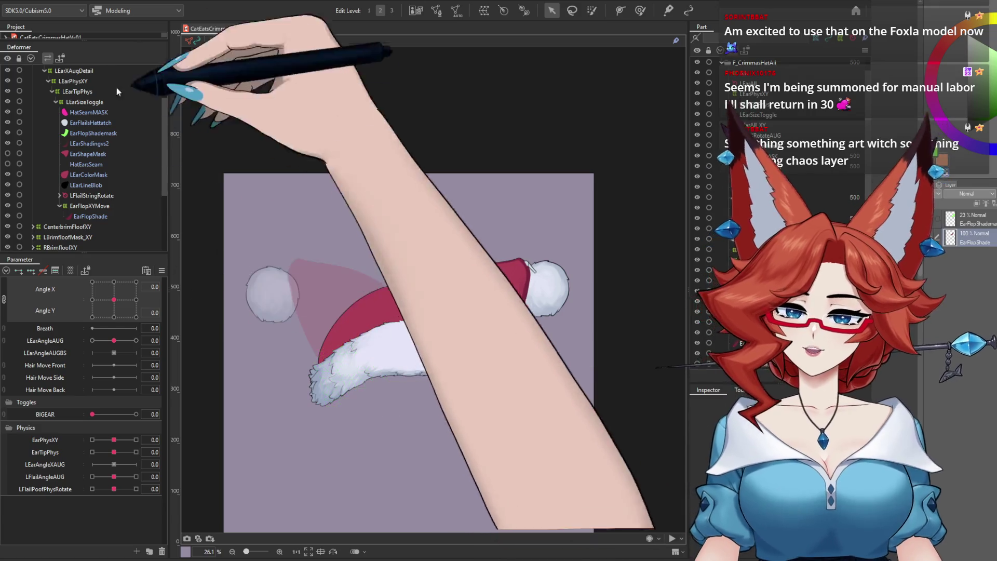
pyautogui.click(68, 1)
pyautogui.click(102, 205)
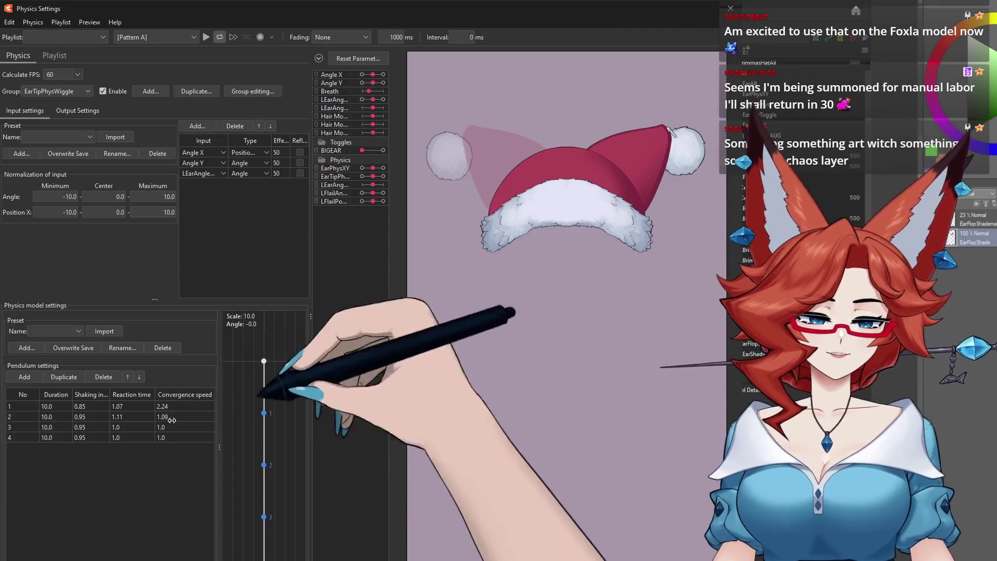
# Show the AngleXWiggleAug physics group and widen the parameter list and its name column
pyautogui.moveTo(537, 242); pyautogui.dragTo(190, 203)
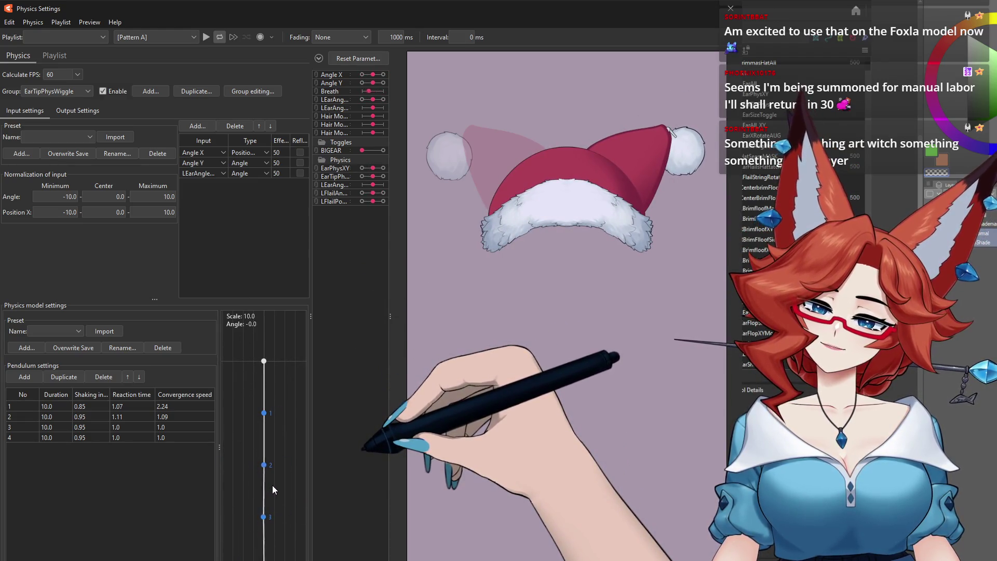
pyautogui.click(88, 91)
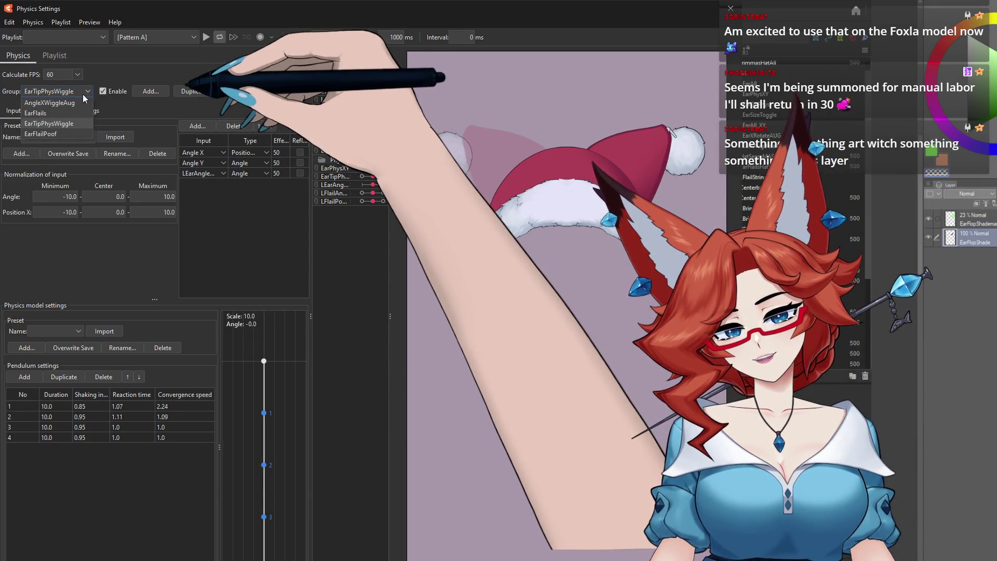
pyautogui.click(80, 102)
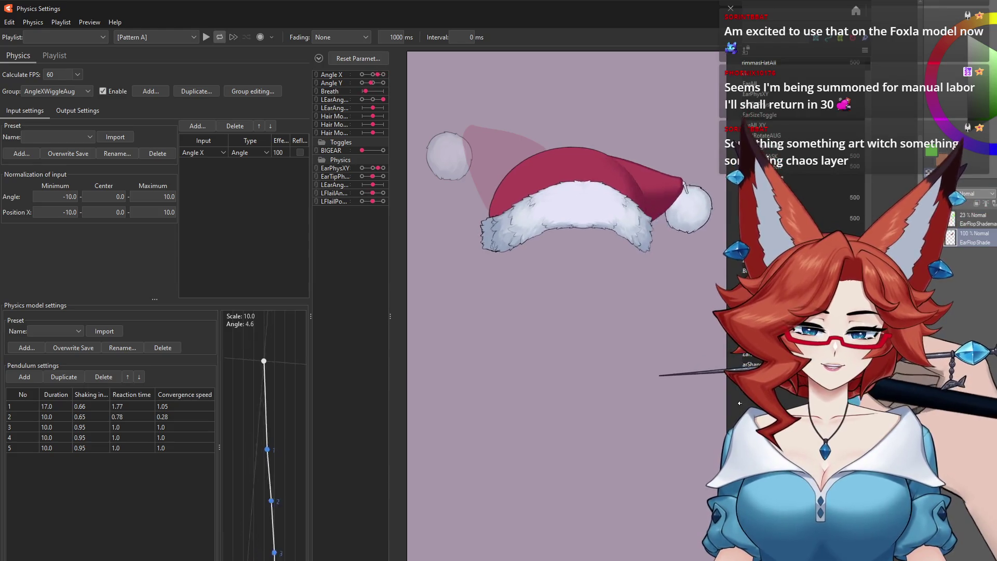
pyautogui.moveTo(389, 308); pyautogui.dragTo(408, 307)
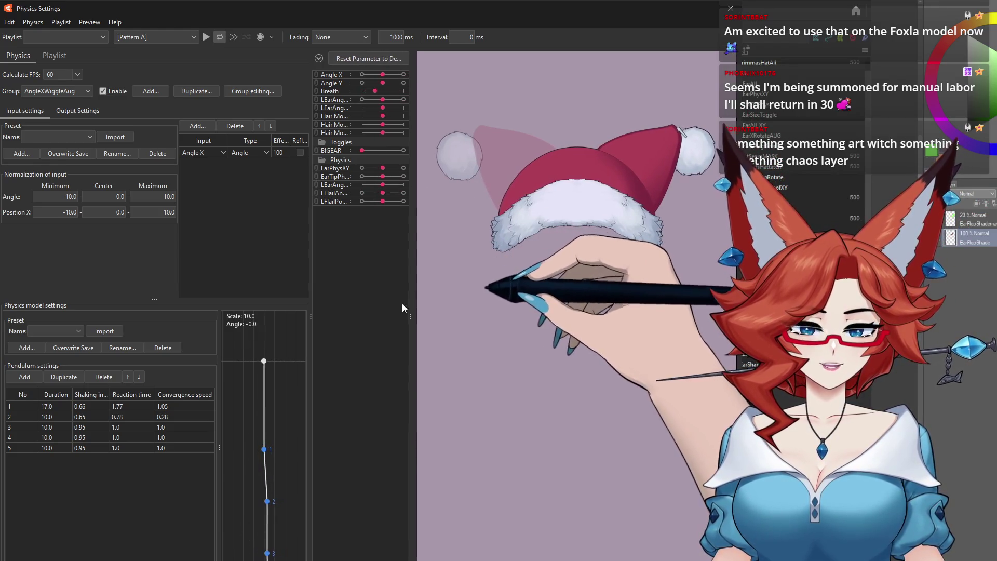
pyautogui.moveTo(350, 88); pyautogui.dragTo(360, 88)
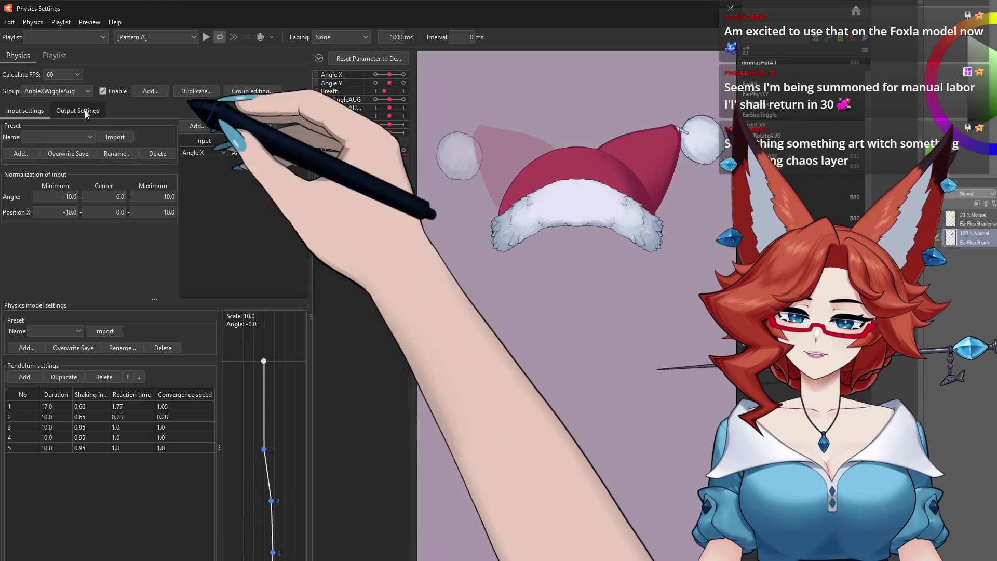
# Show AngleXWiggleAug's LEarAngleAUG output, then swing Angle X to maximum and back to preview the hat
pyautogui.click(86, 112)
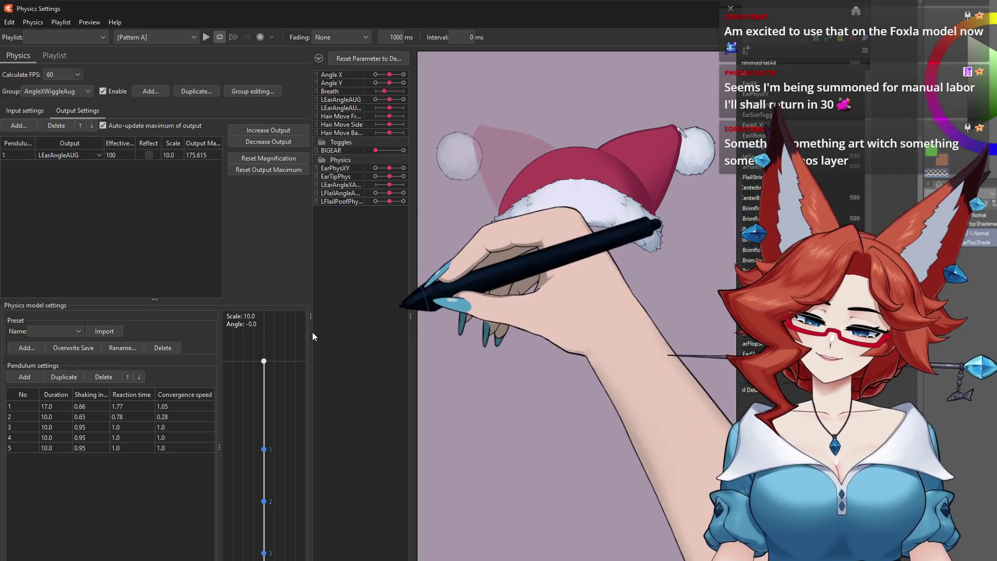
pyautogui.moveTo(668, 297); pyautogui.dragTo(681, 322)
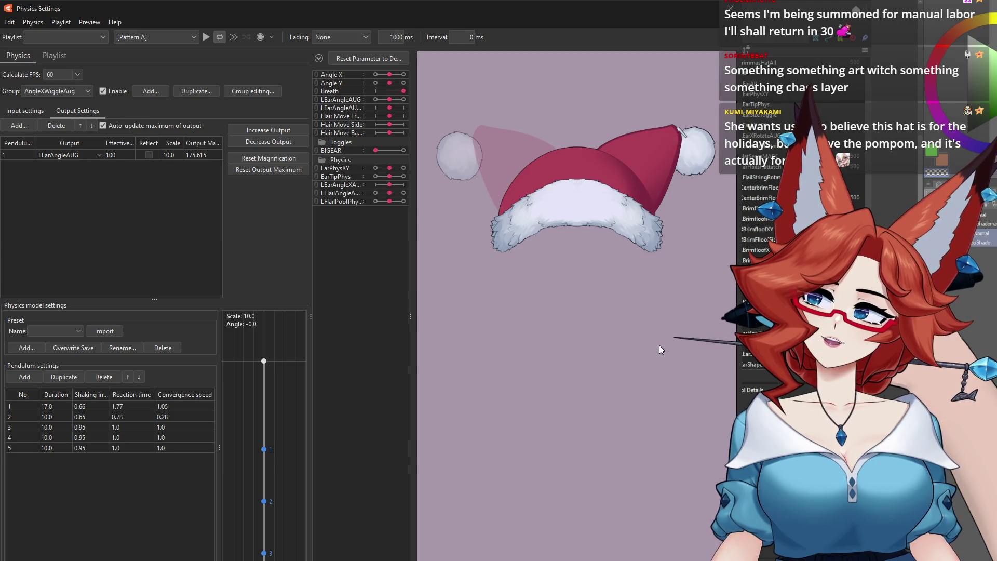
pyautogui.moveTo(625, 302); pyautogui.dragTo(644, 291)
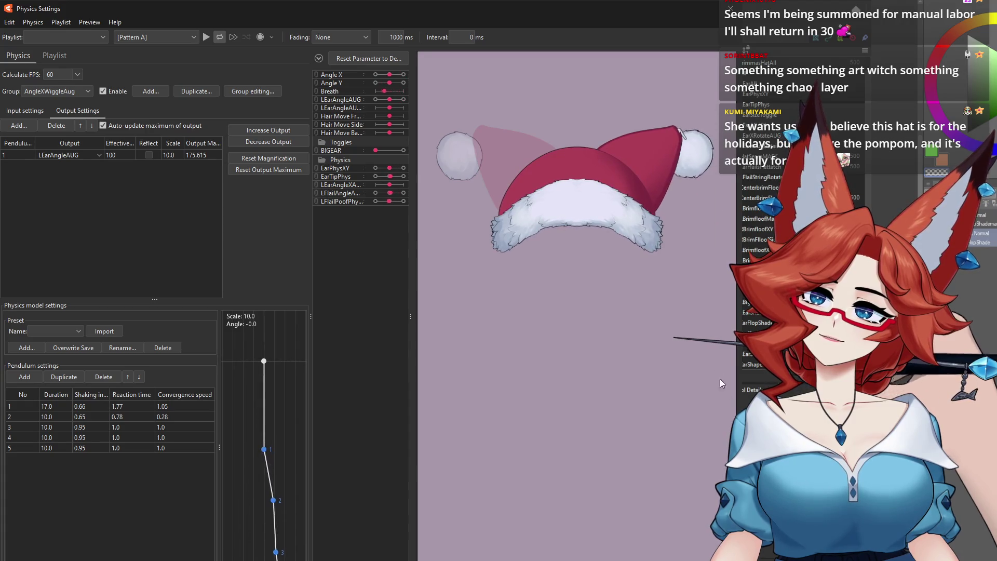
pyautogui.moveTo(605, 318); pyautogui.dragTo(577, 327)
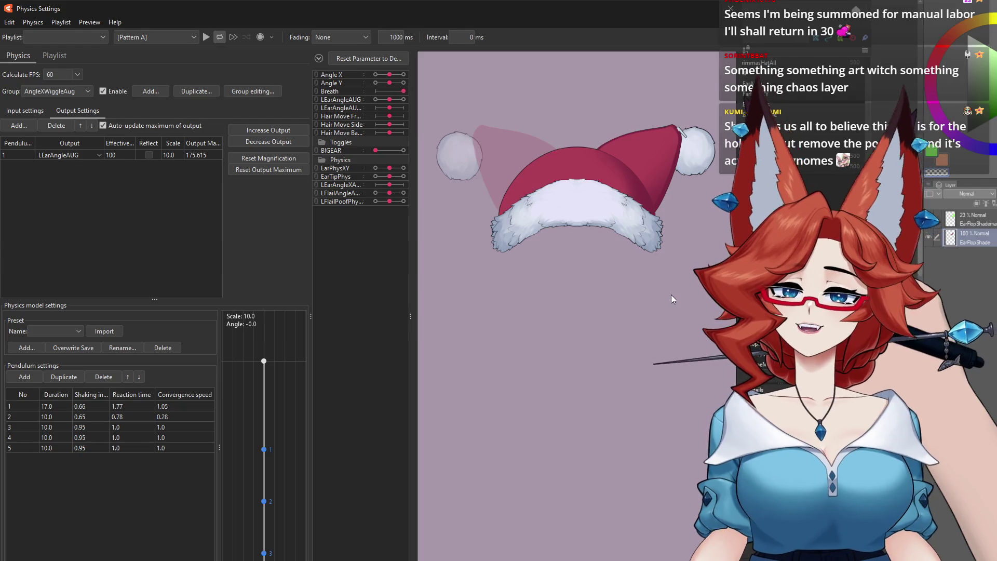
pyautogui.moveTo(670, 299); pyautogui.dragTo(753, 290)
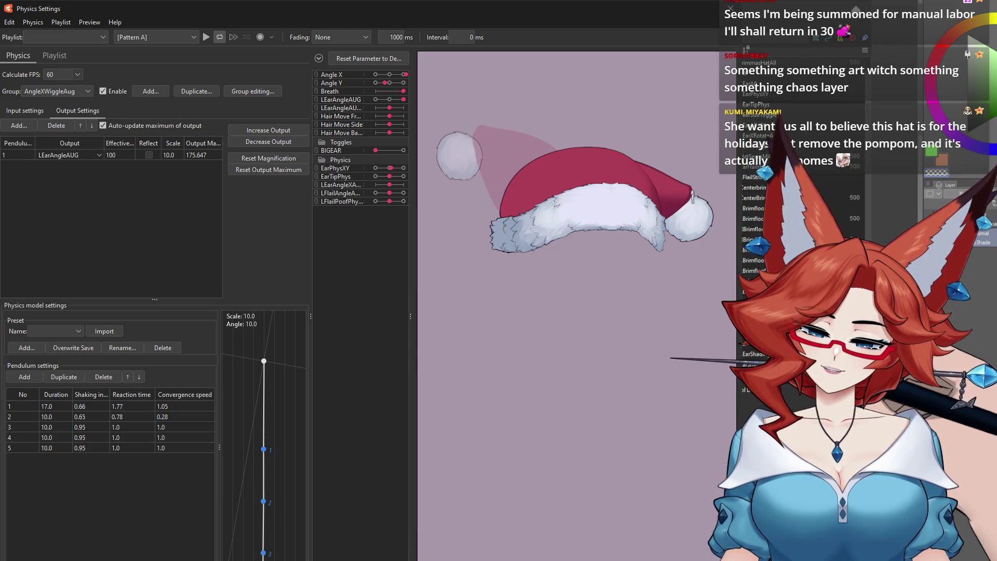
pyautogui.moveTo(752, 291); pyautogui.dragTo(753, 290)
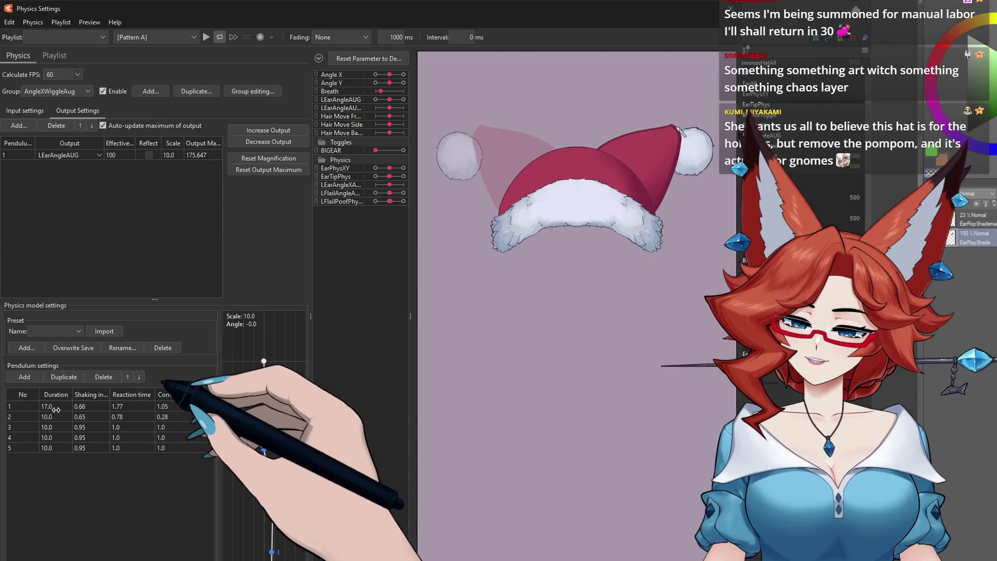
# Lower pendulum 1's duration to 7.4 with a quick Angle X test, then set it to 8.5
pyautogui.moveTo(42, 406); pyautogui.dragTo(28, 406)
pyautogui.moveTo(671, 299); pyautogui.dragTo(753, 291)
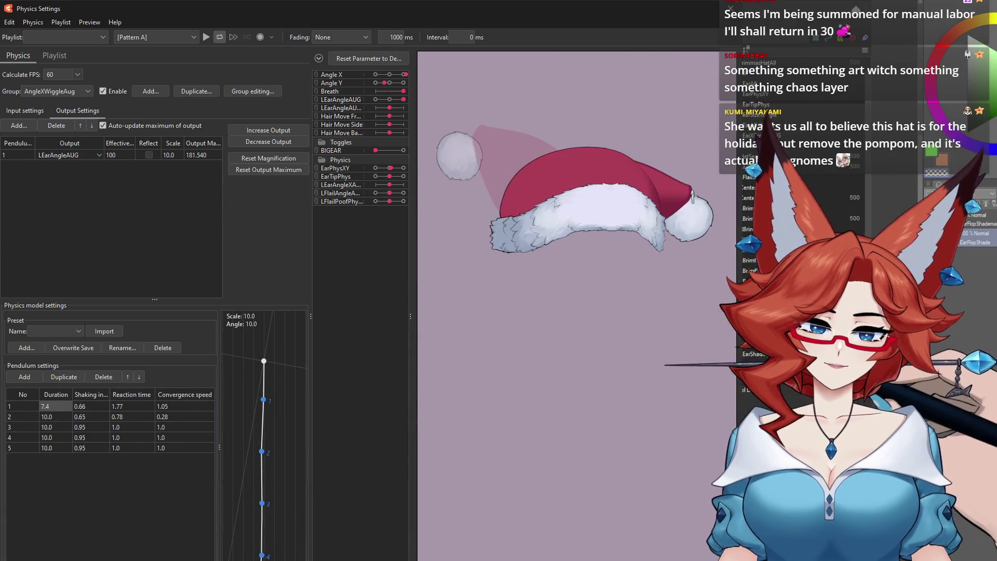
pyautogui.moveTo(753, 290); pyautogui.dragTo(752, 291)
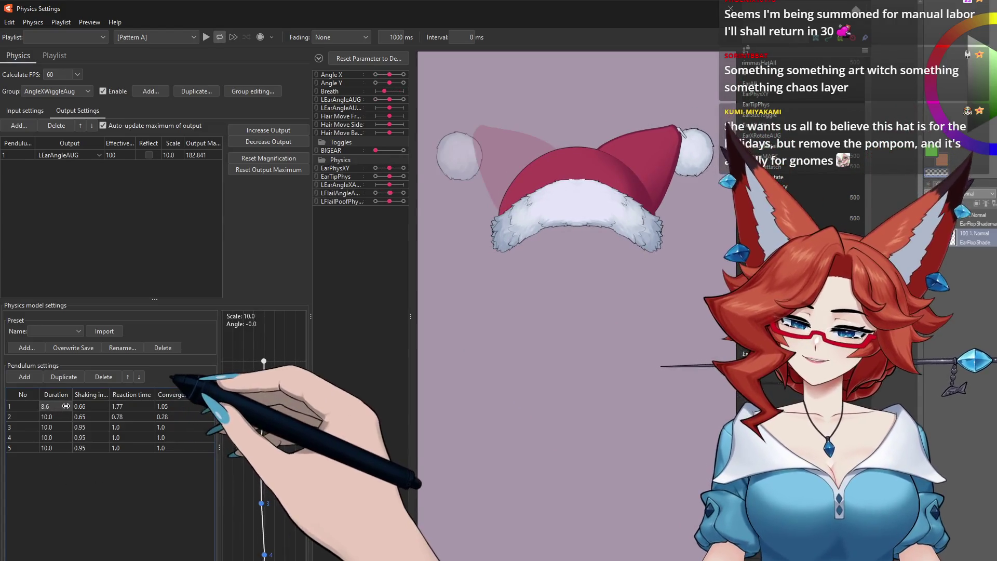
pyautogui.moveTo(61, 408); pyautogui.dragTo(206, 362)
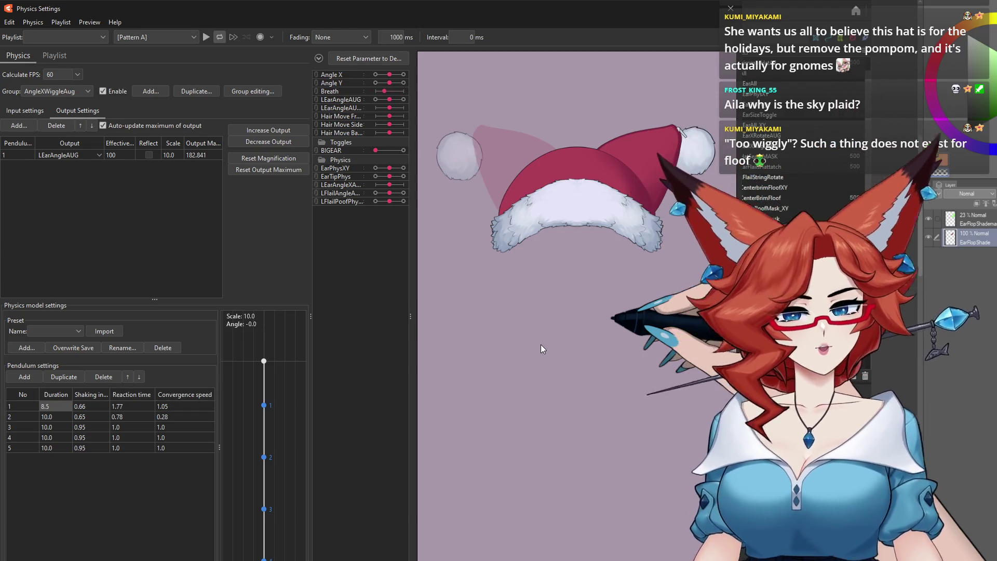
# Swing Angle X to maximum and back repeatedly to judge the hat's shortened wiggle
pyautogui.moveTo(577, 272)
pyautogui.mouseDown()
pyautogui.moveTo(730, 409)
pyautogui.moveTo(647, 419)
pyautogui.mouseUp()
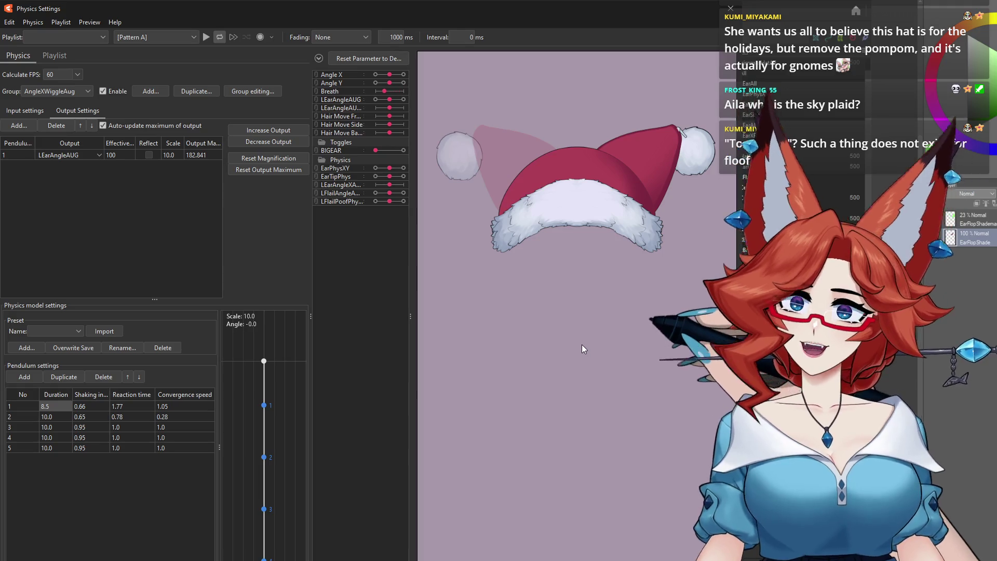
pyautogui.moveTo(563, 337); pyautogui.dragTo(736, 419)
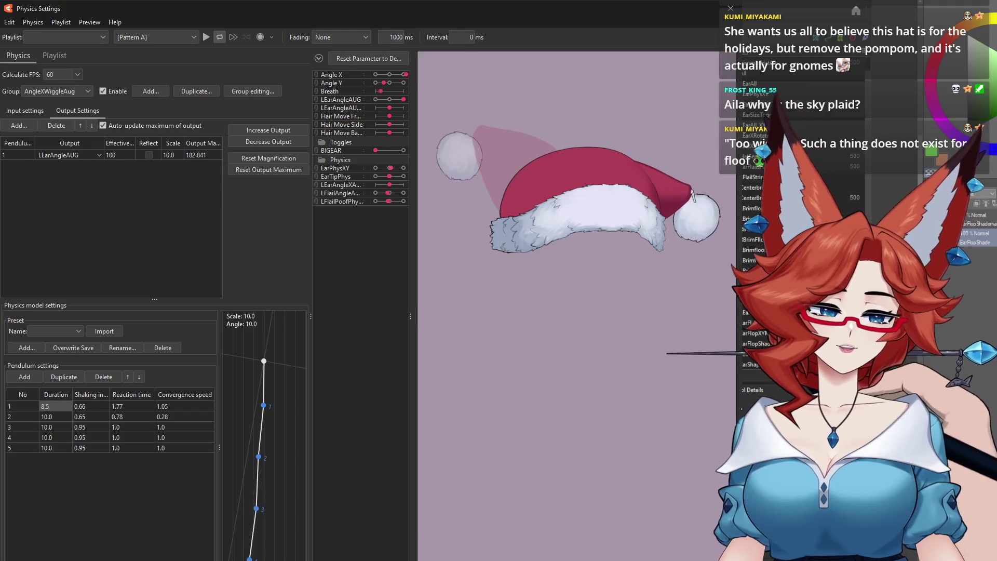
pyautogui.moveTo(737, 420); pyautogui.dragTo(575, 434)
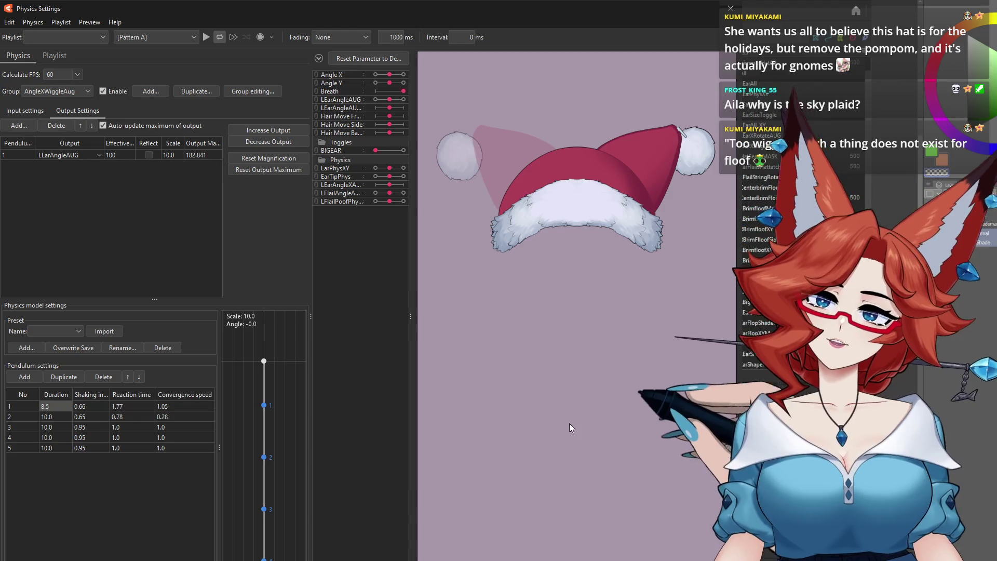
pyautogui.moveTo(525, 305)
pyautogui.mouseDown()
pyautogui.moveTo(719, 401)
pyautogui.moveTo(627, 424)
pyautogui.mouseUp()
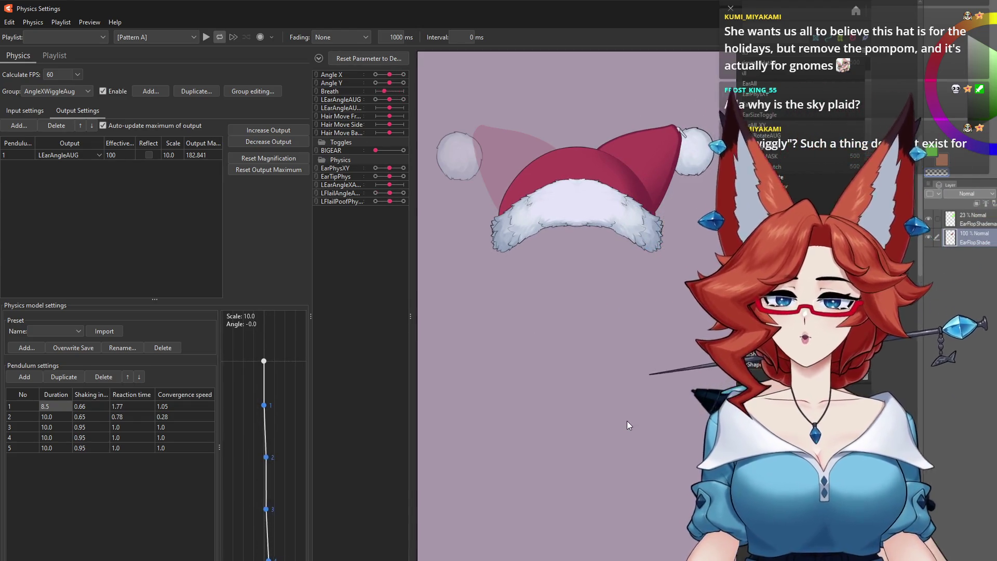
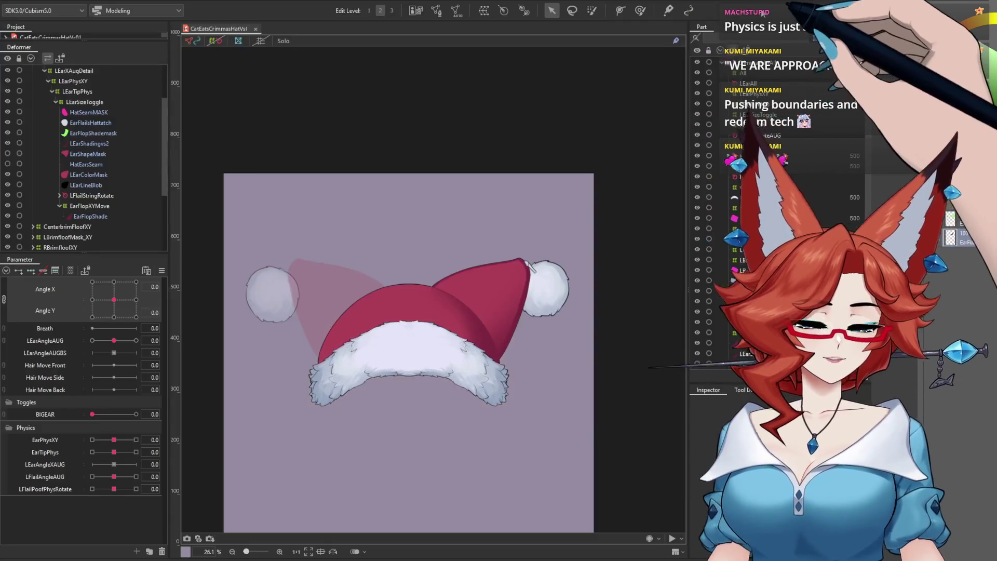
# At LEarAngleAUG -1, bend EarFlopXYMove's lower-left grid points so the hat follows the ear
pyautogui.moveTo(113, 340); pyautogui.dragTo(62, 340)
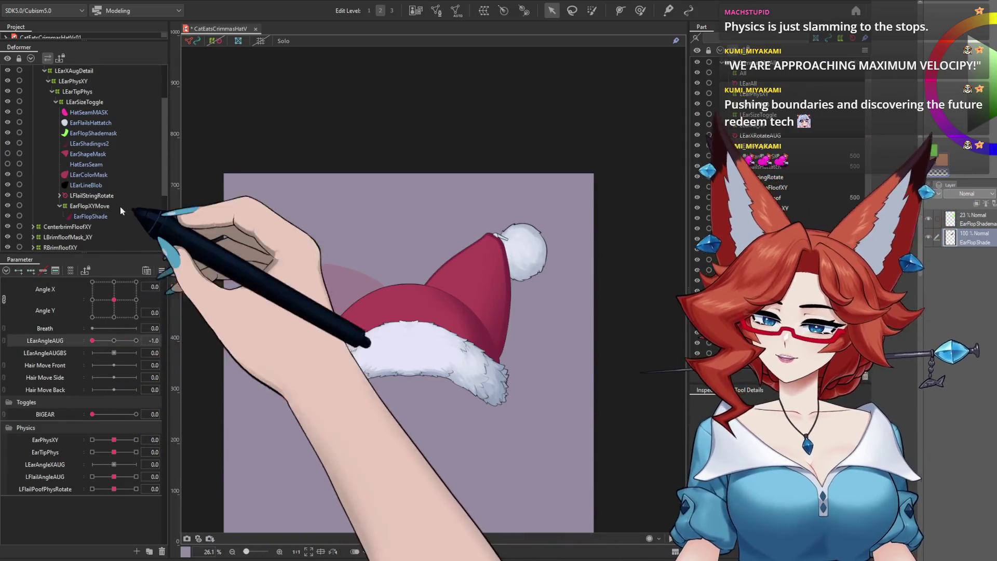
pyautogui.click(101, 205)
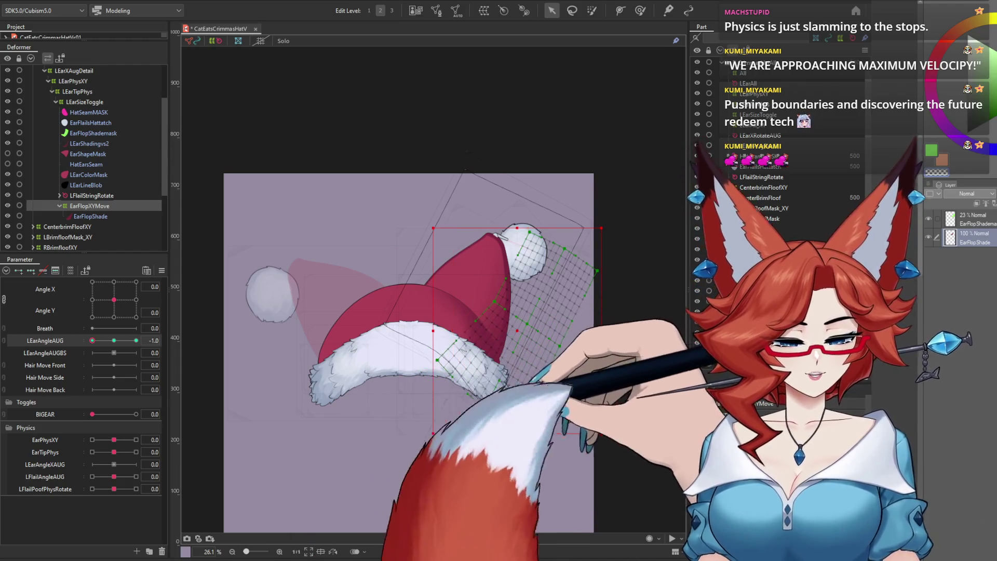
pyautogui.moveTo(461, 377); pyautogui.dragTo(469, 399)
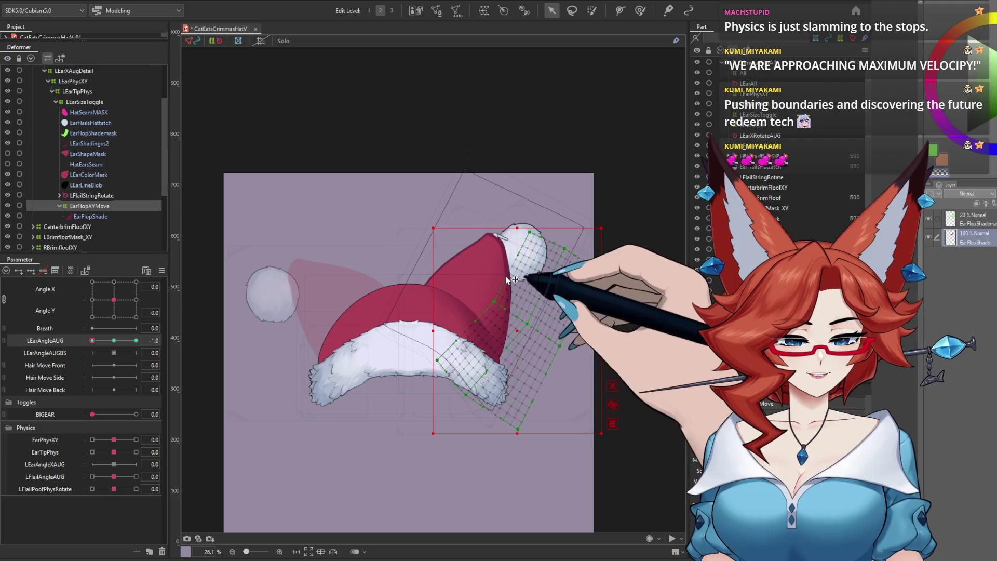
pyautogui.moveTo(503, 425); pyautogui.dragTo(502, 421)
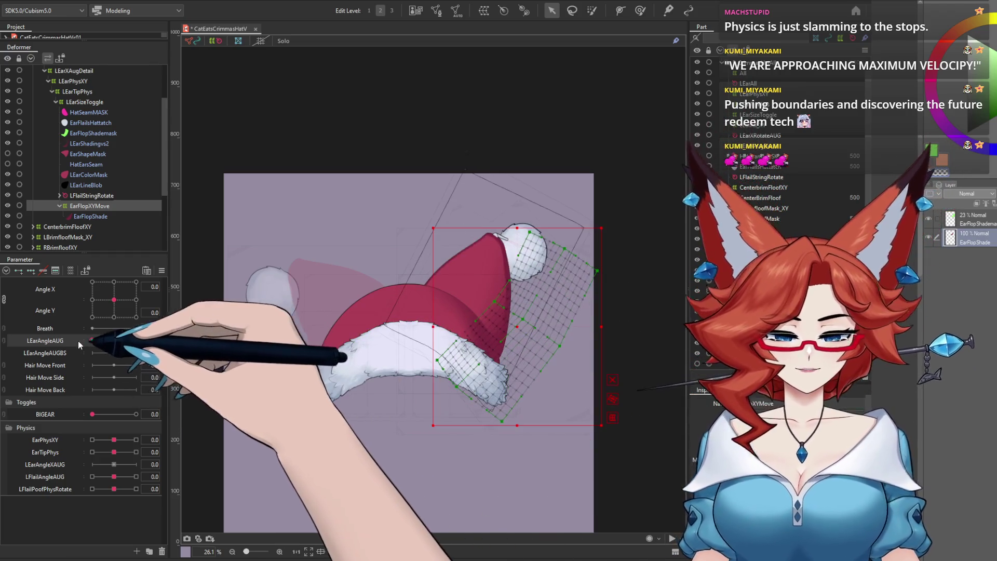
pyautogui.press('Escape')
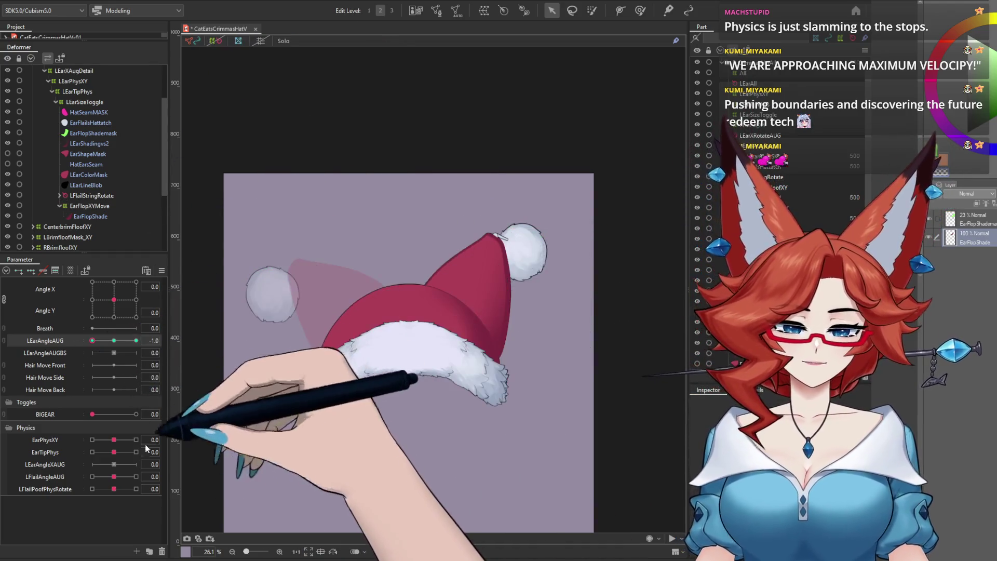
# Preview the hat with a head turn, recentre it, and select the ear physics XY deformer
pyautogui.moveTo(114, 300)
pyautogui.mouseDown()
pyautogui.moveTo(156, 307)
pyautogui.moveTo(113, 327)
pyautogui.mouseUp()
pyautogui.click(507, 352)
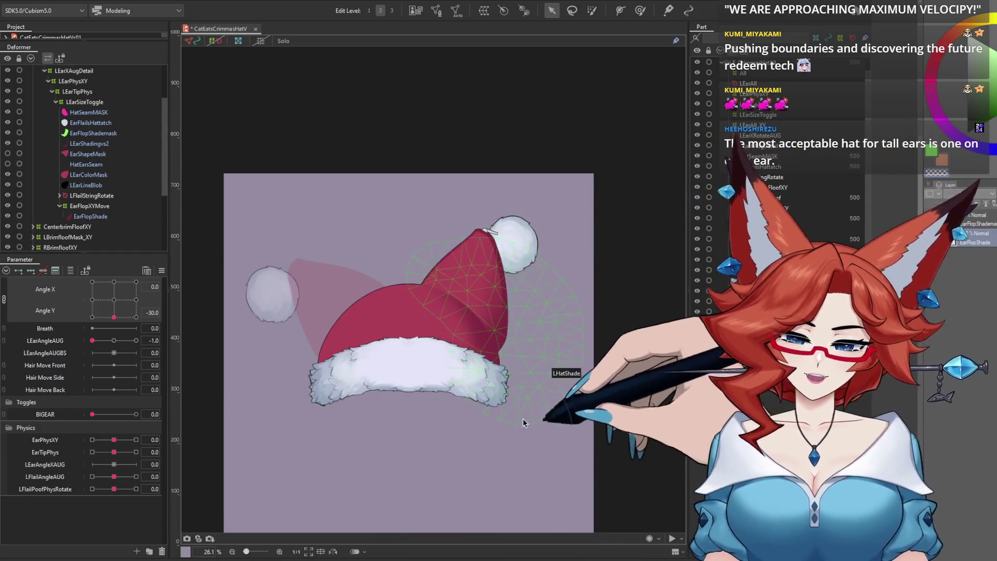
pyautogui.scroll(2, 523, 418)
pyautogui.scroll(1, 548, 283)
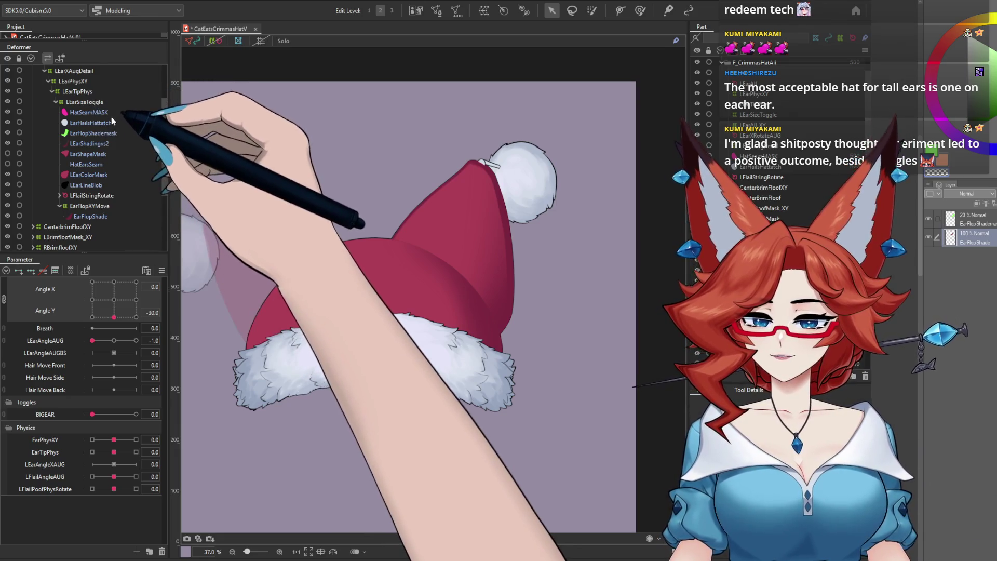
pyautogui.click(73, 81)
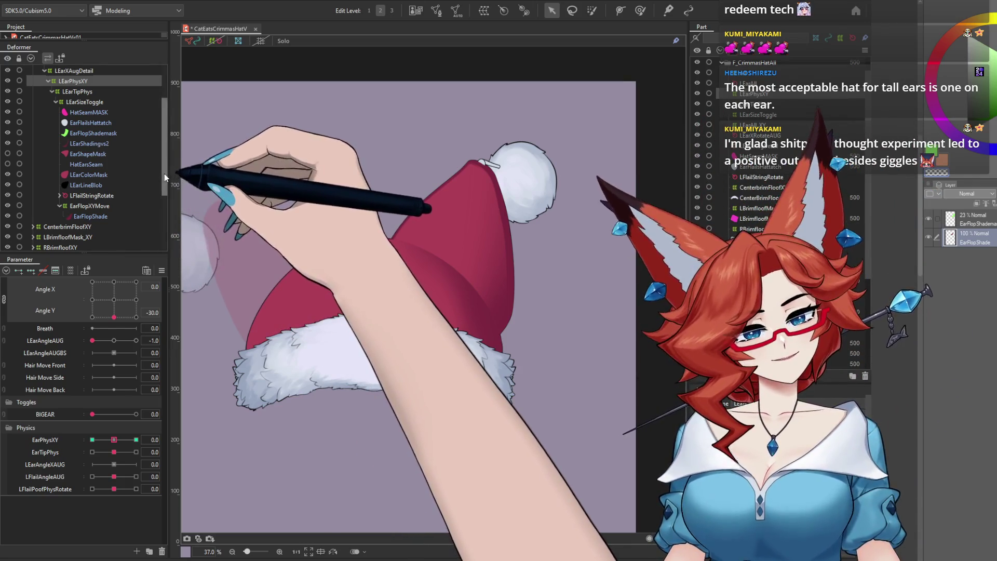
# On the LEarAngleAUG pose, pull LEarXAugDetail's bottom corner down and to the left
pyautogui.moveTo(164, 173); pyautogui.dragTo(164, 154)
pyautogui.click(74, 107)
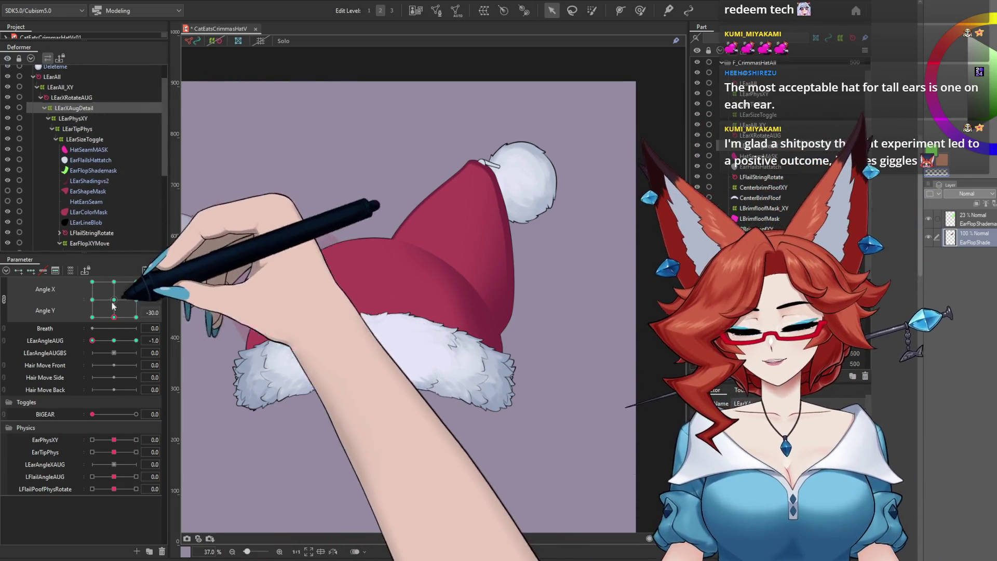
pyautogui.click(114, 300)
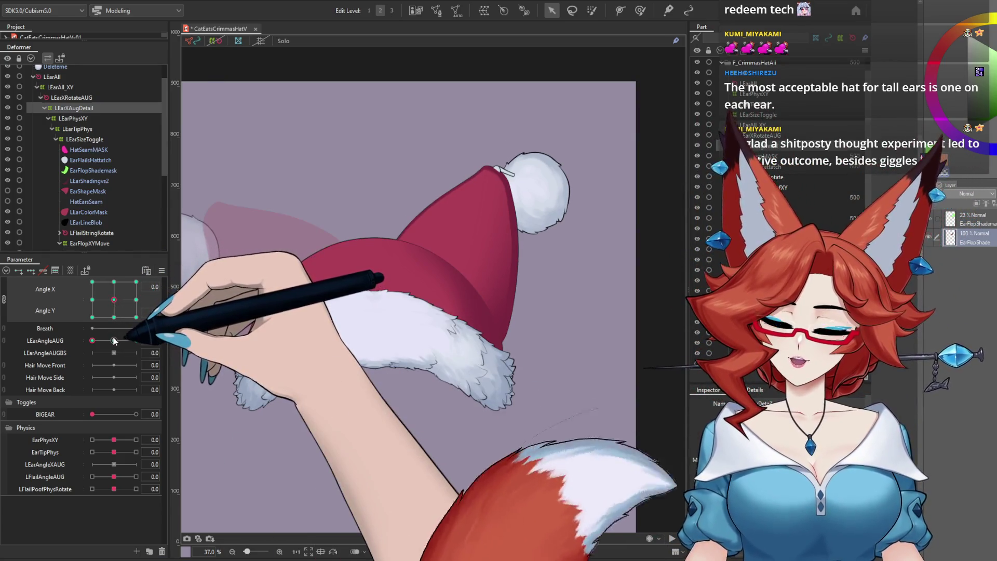
pyautogui.moveTo(115, 304); pyautogui.dragTo(118, 326)
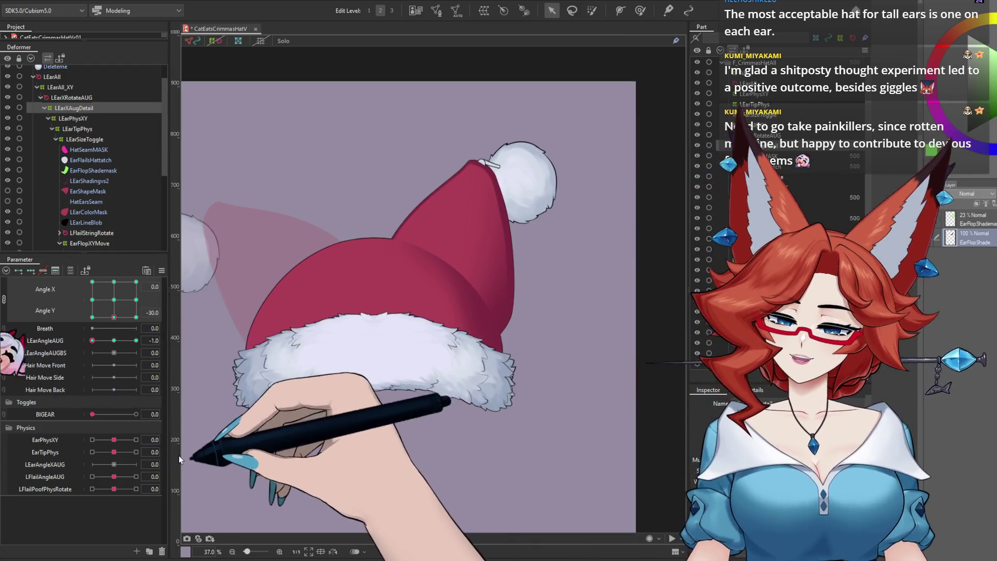
pyautogui.click(62, 340)
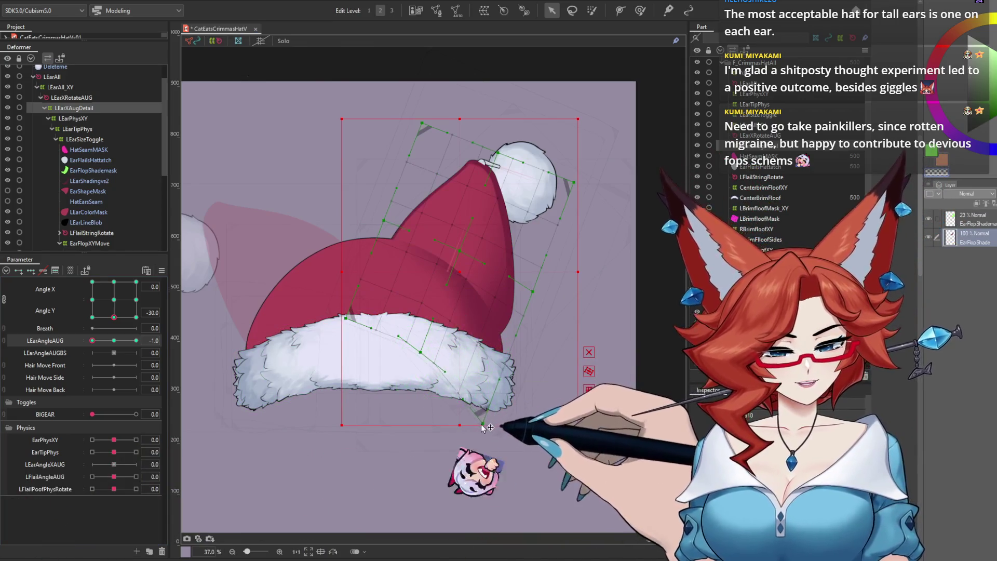
pyautogui.moveTo(483, 425); pyautogui.dragTo(468, 451)
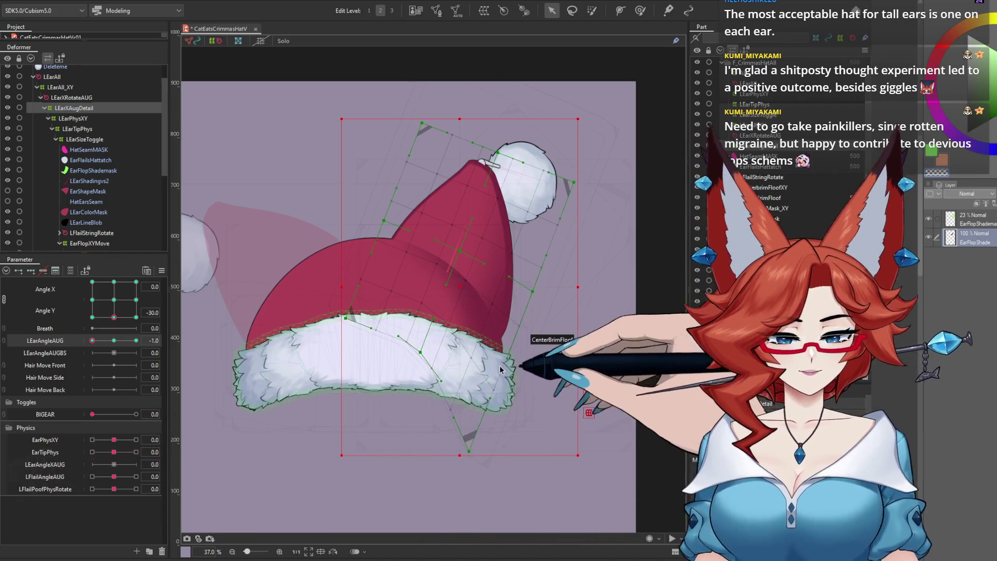
# Check the hat across Angle X/Y head poses, then bring up the physics settings
pyautogui.click(92, 317)
pyautogui.moveTo(90, 326)
pyautogui.mouseDown()
pyautogui.moveTo(124, 333)
pyautogui.moveTo(138, 322)
pyautogui.mouseUp()
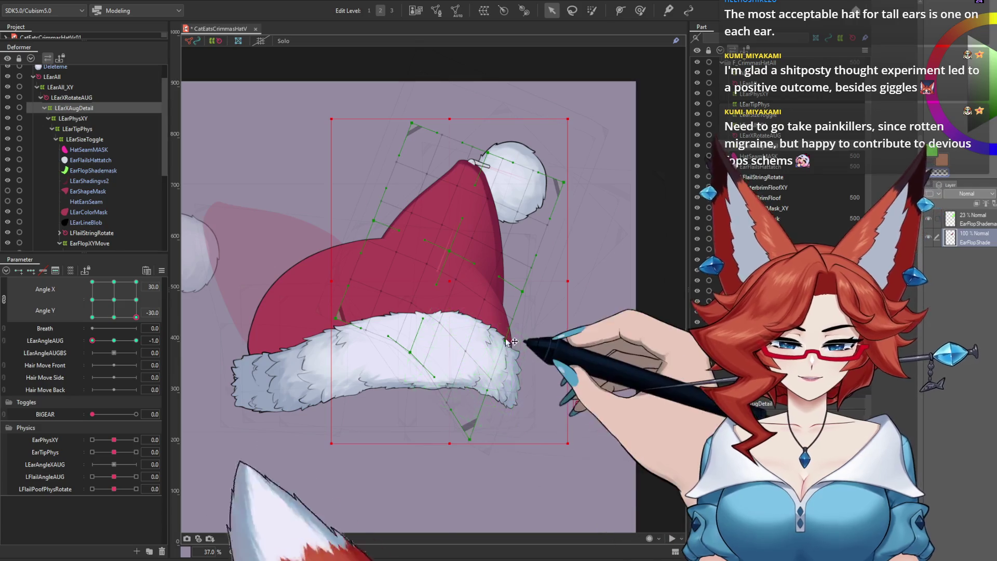
pyautogui.click(134, 316)
pyautogui.moveTo(135, 316)
pyautogui.mouseDown()
pyautogui.moveTo(144, 277)
pyautogui.moveTo(117, 270)
pyautogui.moveTo(114, 301)
pyautogui.mouseUp()
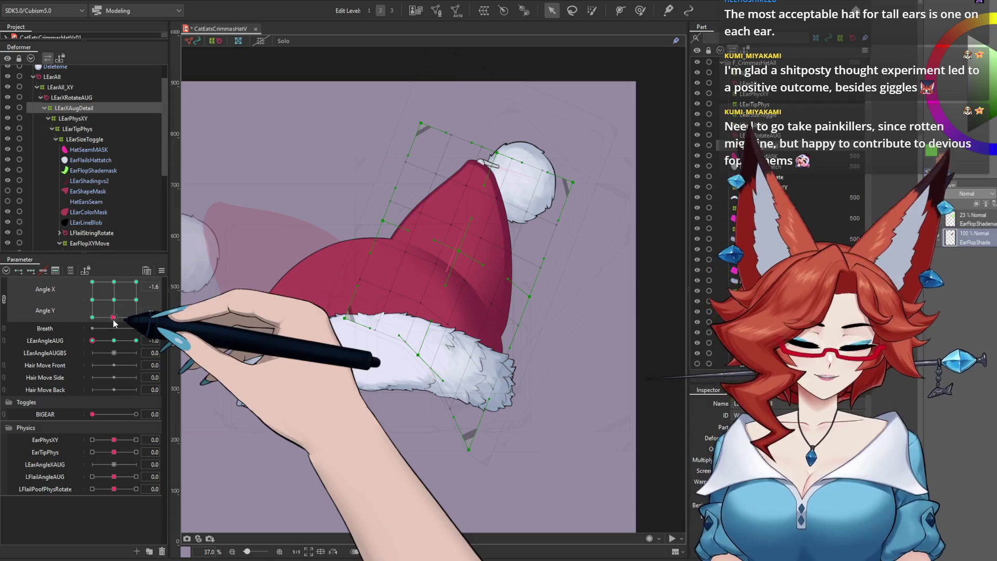
pyautogui.moveTo(114, 325); pyautogui.dragTo(116, 311)
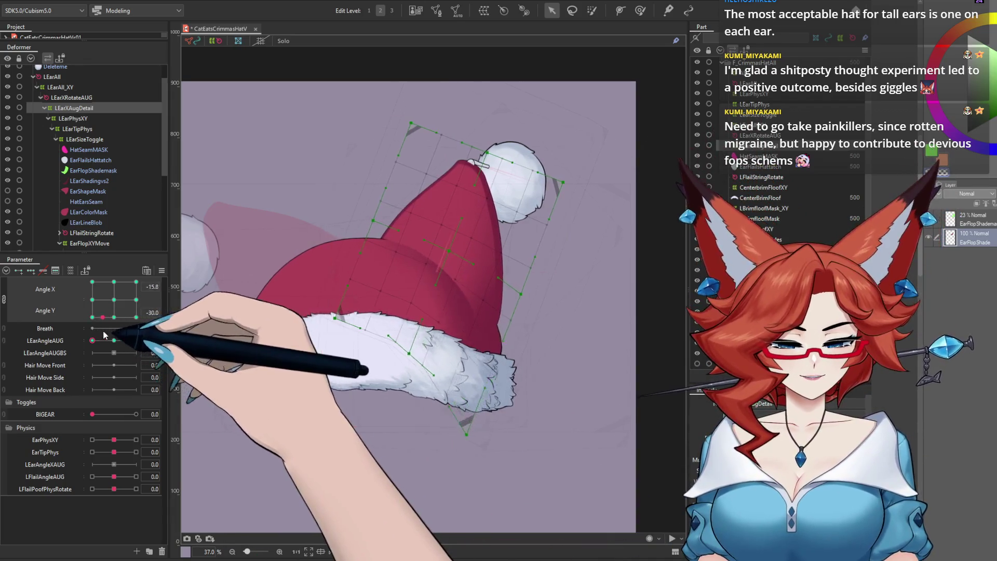
pyautogui.moveTo(115, 298)
pyautogui.mouseDown()
pyautogui.moveTo(70, 317)
pyautogui.moveTo(114, 300)
pyautogui.mouseUp()
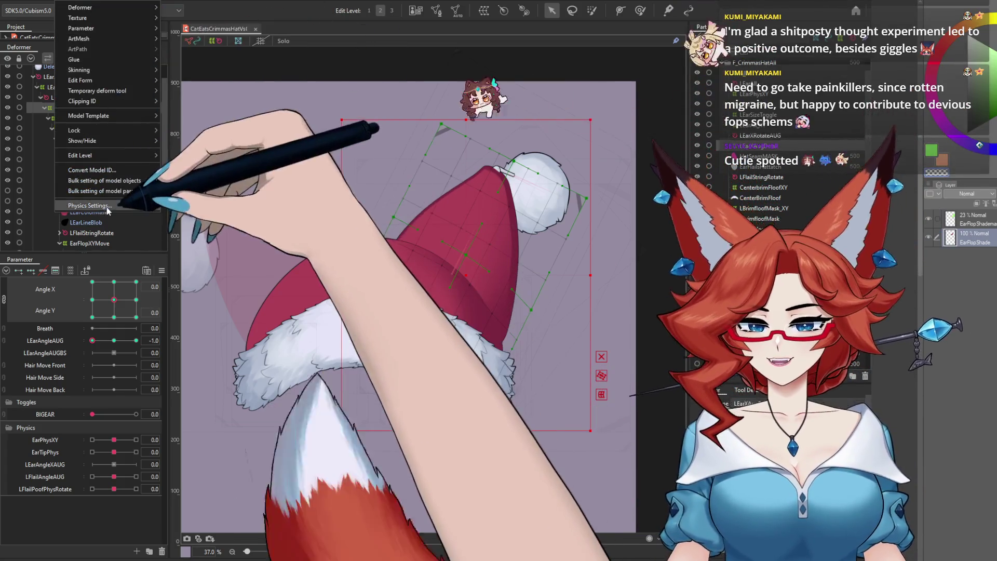
pyautogui.click(106, 208)
pyautogui.moveTo(438, 311)
pyautogui.mouseDown()
pyautogui.moveTo(698, 95)
pyautogui.moveTo(439, 219)
pyautogui.moveTo(699, 470)
pyautogui.moveTo(570, 449)
pyautogui.moveTo(701, 457)
pyautogui.mouseUp()
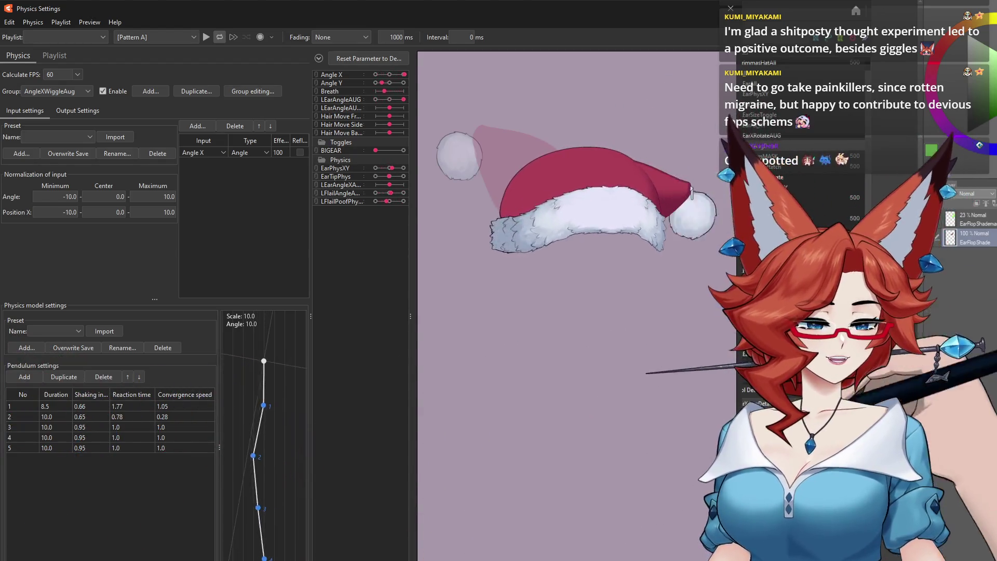
pyautogui.moveTo(674, 492)
pyautogui.mouseDown()
pyautogui.moveTo(477, 389)
pyautogui.moveTo(389, 372)
pyautogui.moveTo(668, 500)
pyautogui.mouseUp()
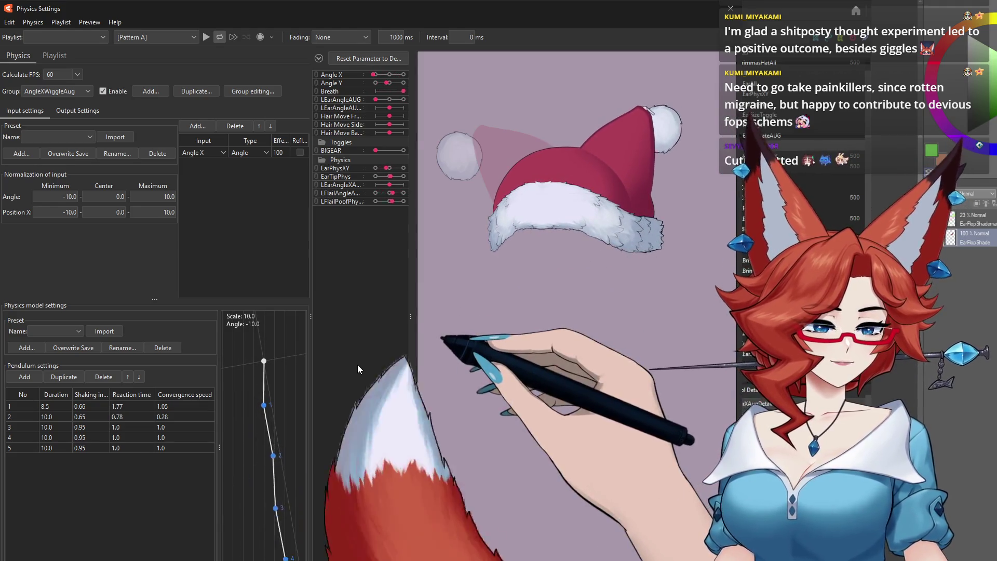
pyautogui.moveTo(646, 485); pyautogui.dragTo(654, 415)
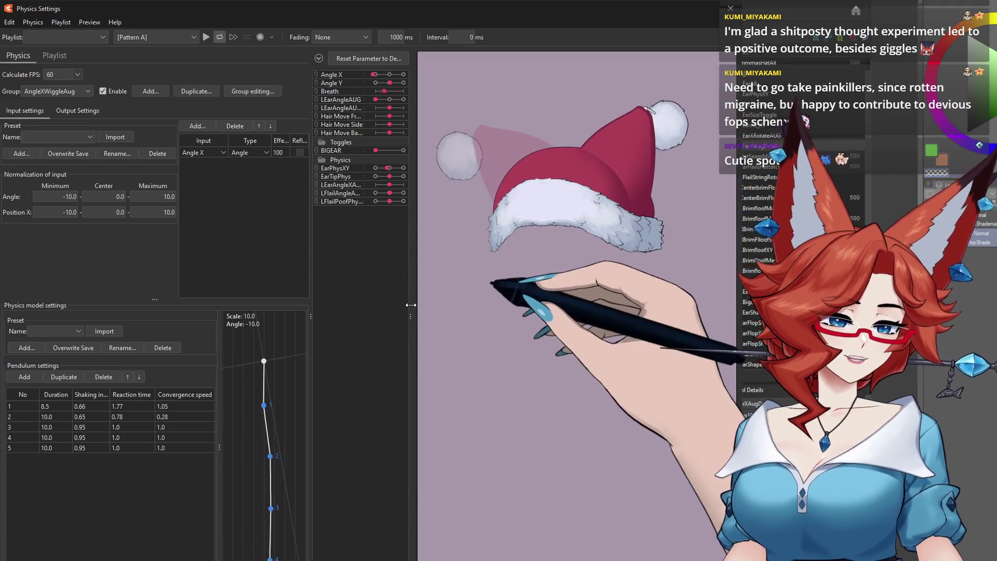
pyautogui.moveTo(667, 346); pyautogui.dragTo(675, 477)
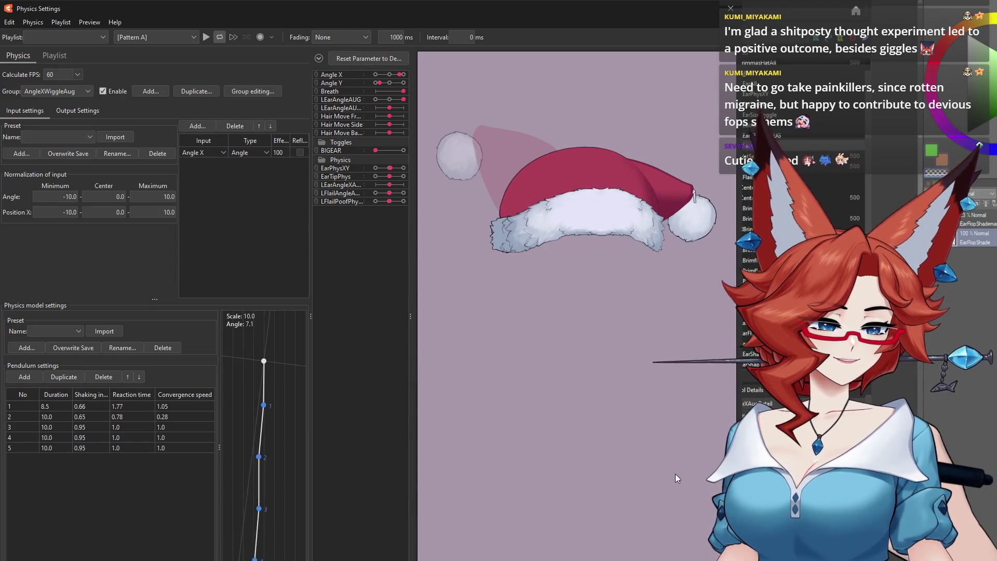
pyautogui.moveTo(675, 477)
pyautogui.mouseDown()
pyautogui.moveTo(647, 297)
pyautogui.moveTo(614, 492)
pyautogui.mouseUp()
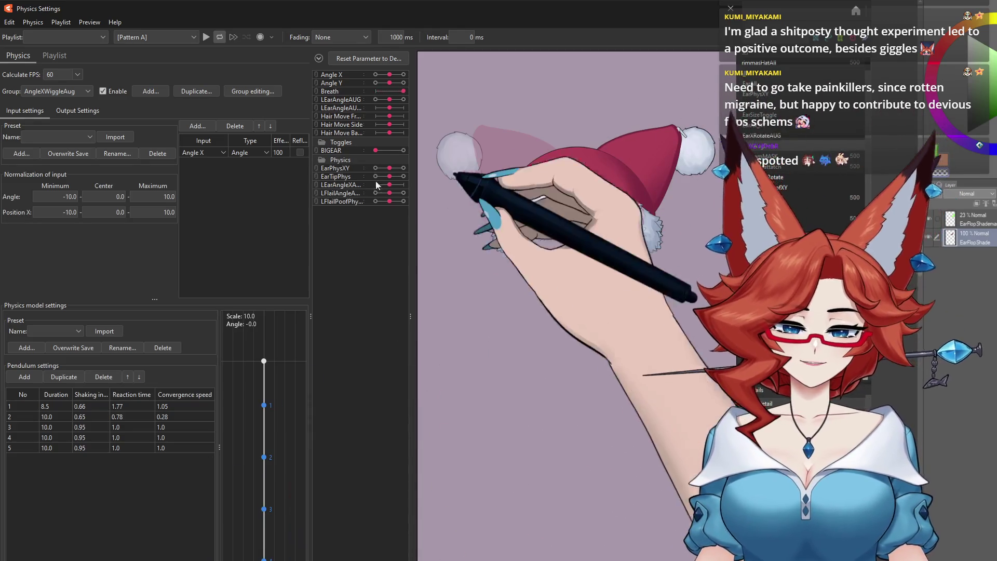
pyautogui.click(402, 151)
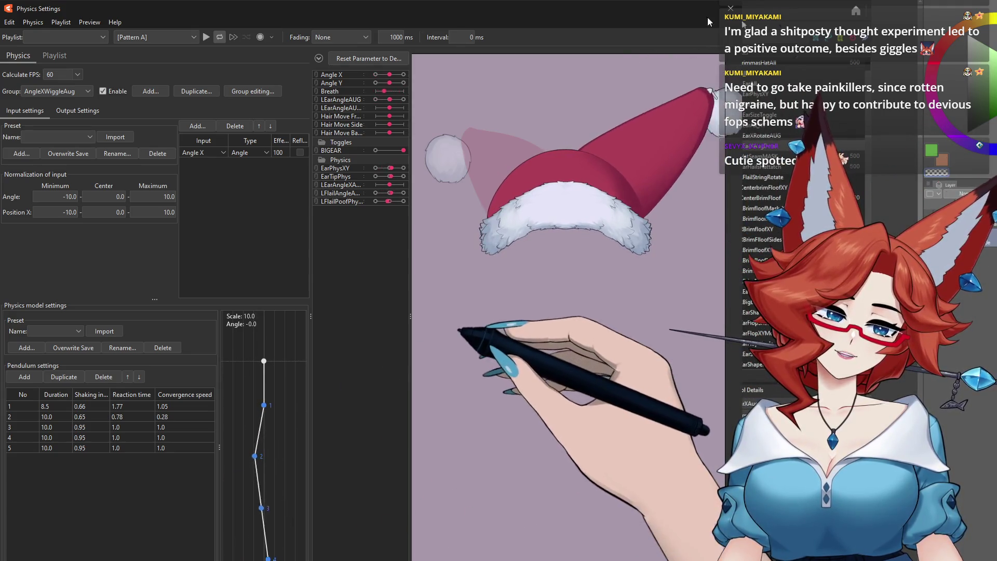
pyautogui.press('Escape')
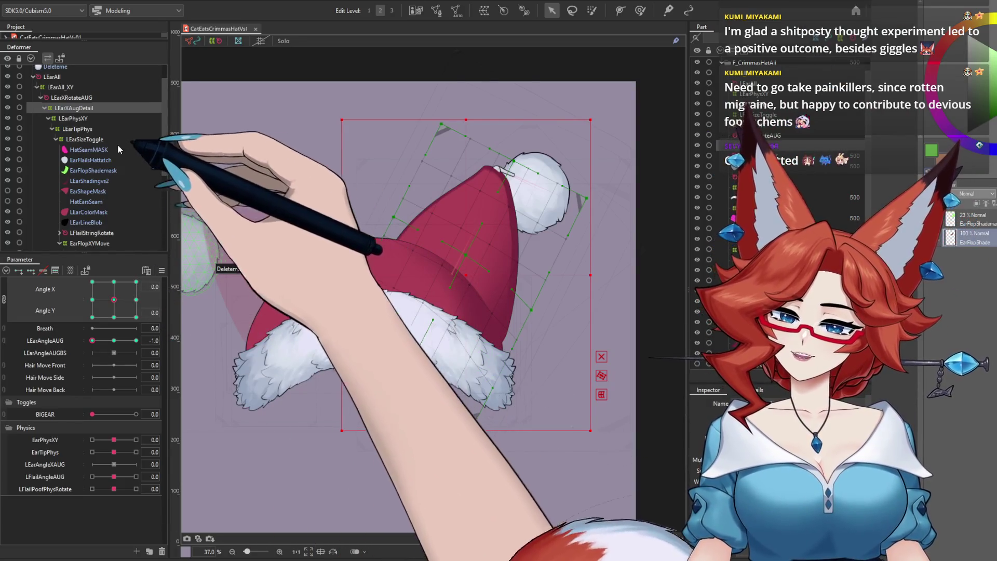
# Select LEarTipPhys, return LEarAngleAUG to 0, and set BIGEAR to 1.0
pyautogui.click(86, 130)
pyautogui.moveTo(92, 340); pyautogui.dragTo(114, 341)
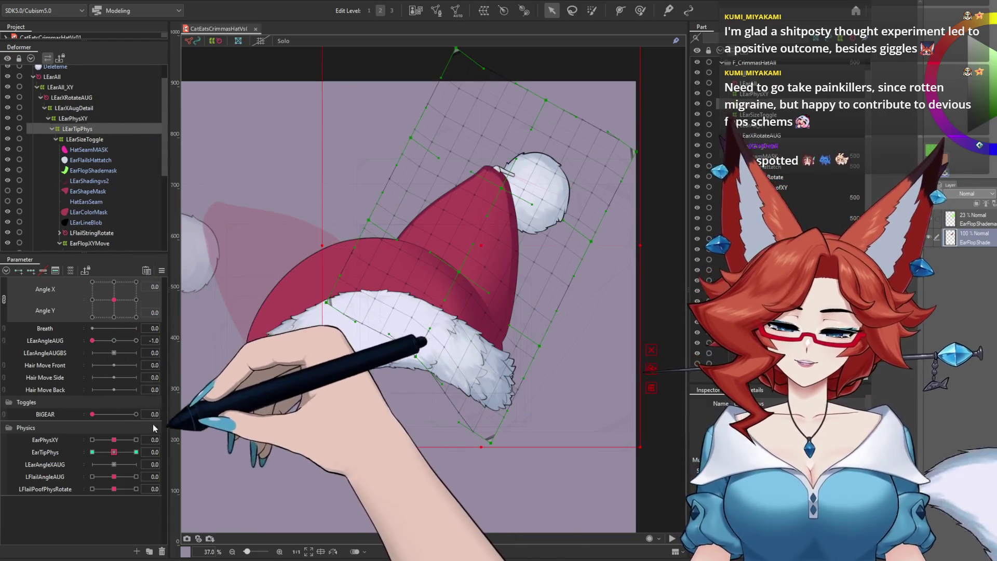
pyautogui.click(136, 414)
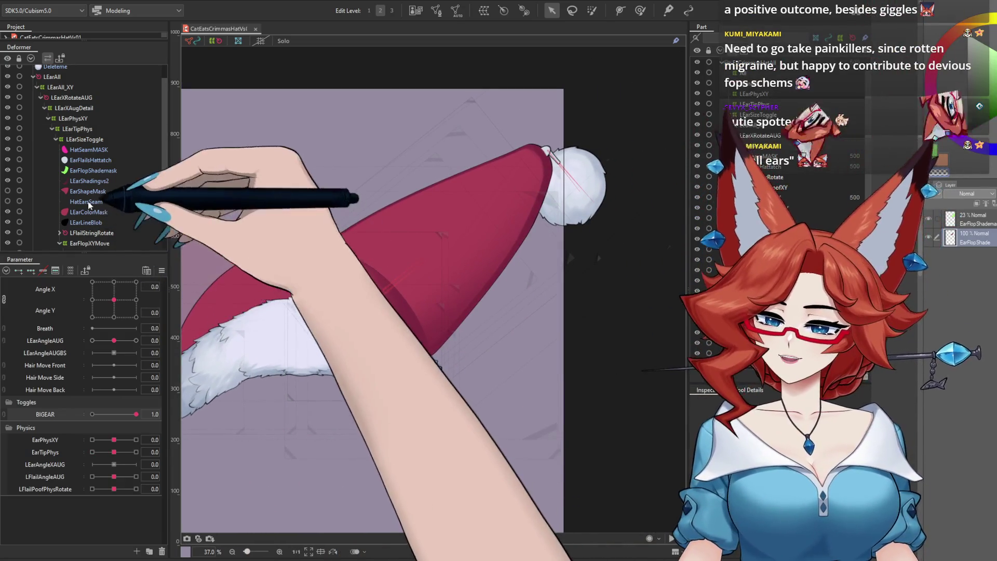
pyautogui.click(85, 139)
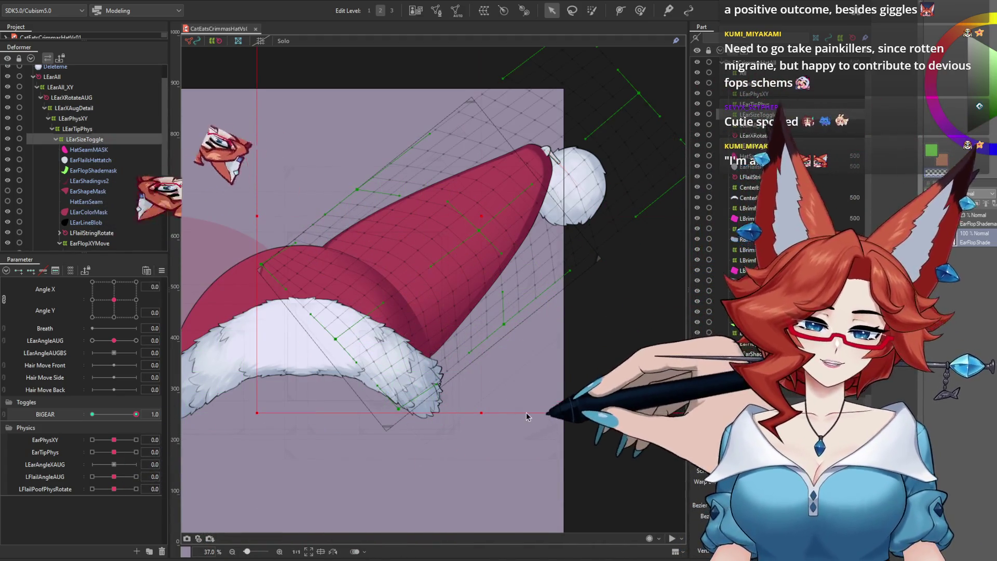
# Rotate the ear-size deformer and lower its top point to fit the big ear
pyautogui.scroll(-5, 467, 380)
pyautogui.scroll(2, 470, 381)
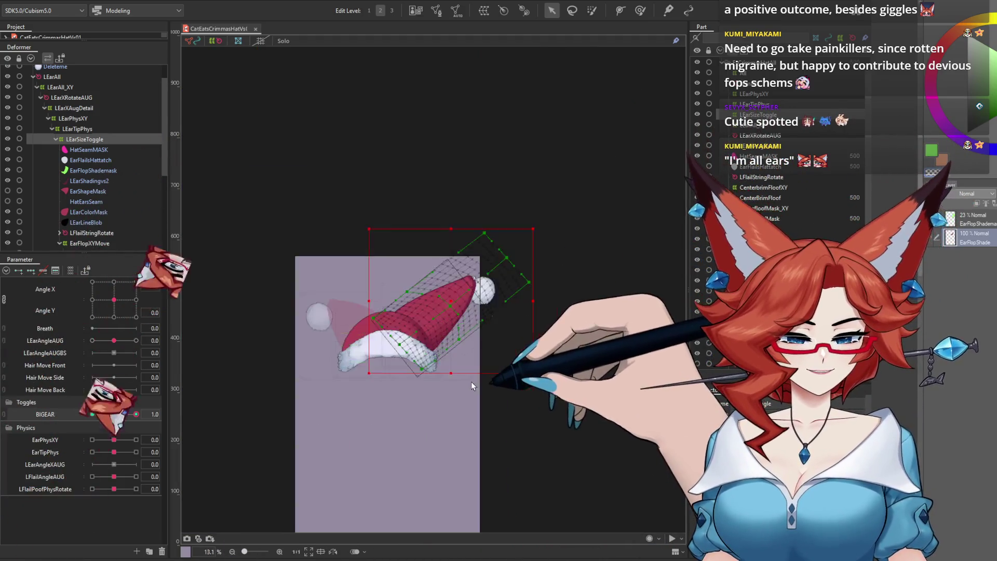
pyautogui.scroll(1, 472, 383)
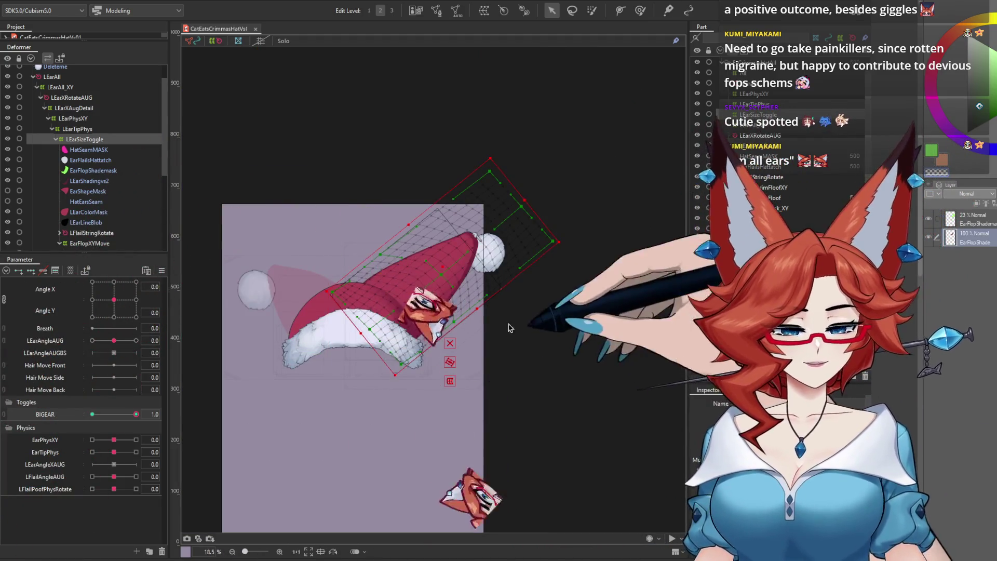
pyautogui.scroll(1, 565, 349)
pyautogui.scroll(1, 566, 348)
pyautogui.moveTo(566, 348); pyautogui.dragTo(581, 353)
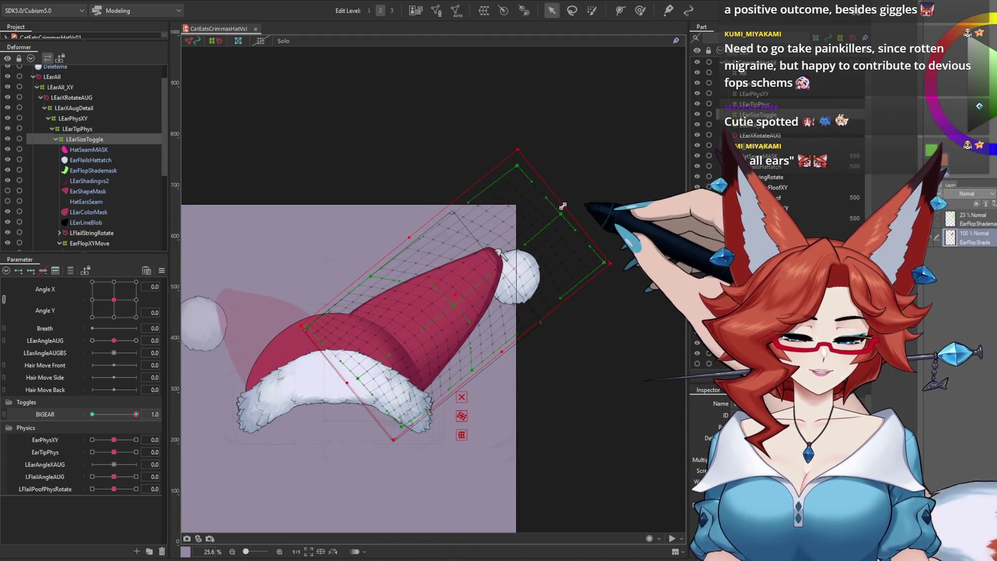
pyautogui.moveTo(598, 262); pyautogui.dragTo(584, 252)
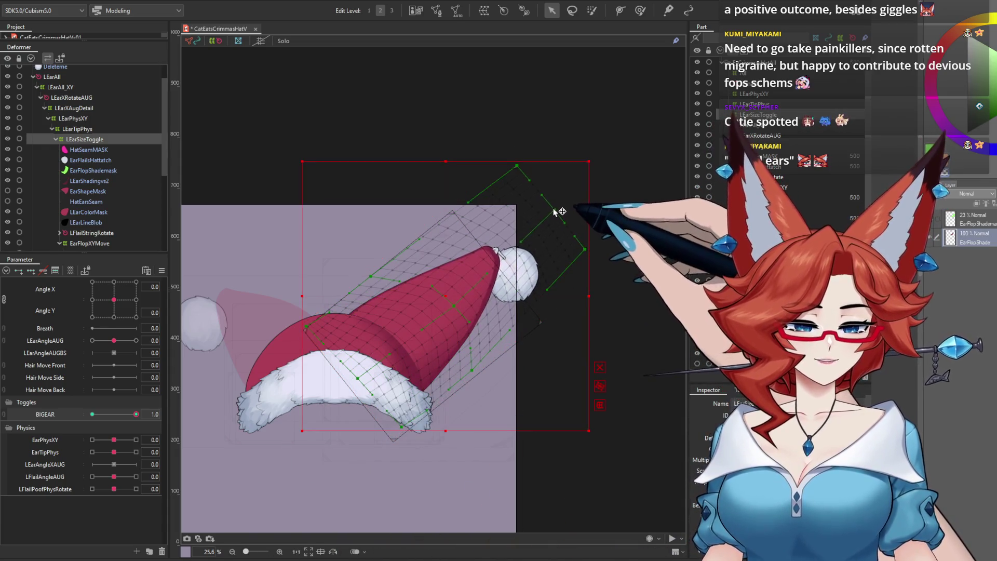
pyautogui.moveTo(524, 177); pyautogui.dragTo(527, 179)
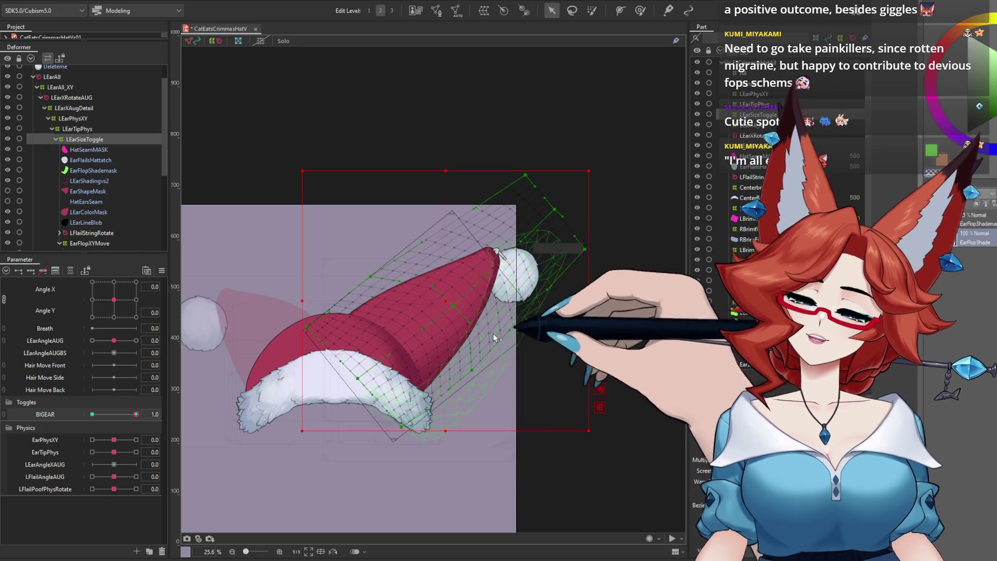
# Switch the hat back to the small ear and view the AngleXWiggleAug physics settings
pyautogui.click(136, 415)
pyautogui.moveTo(134, 418)
pyautogui.mouseDown()
pyautogui.moveTo(76, 410)
pyautogui.moveTo(138, 416)
pyautogui.mouseUp()
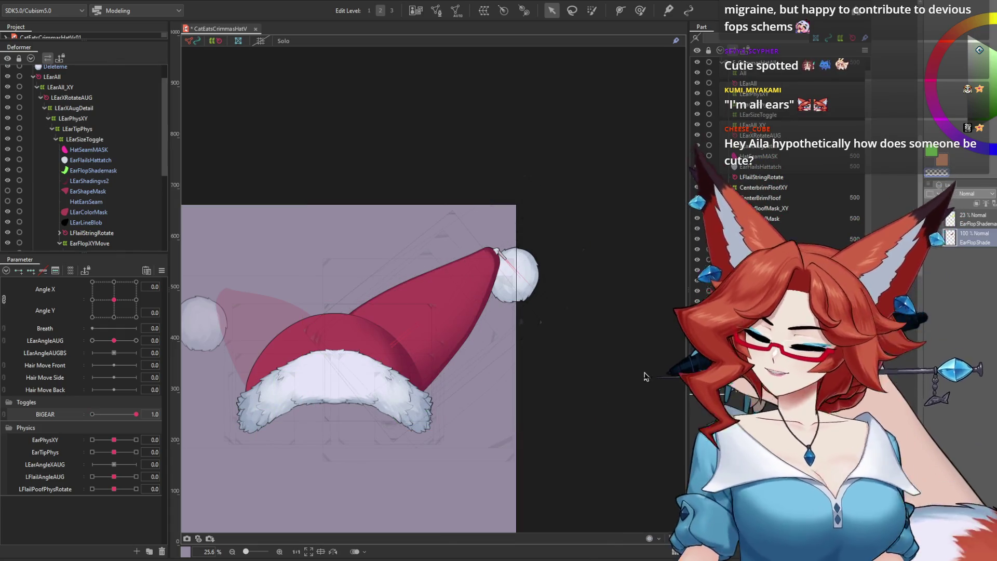
pyautogui.click(67, 1)
pyautogui.click(97, 205)
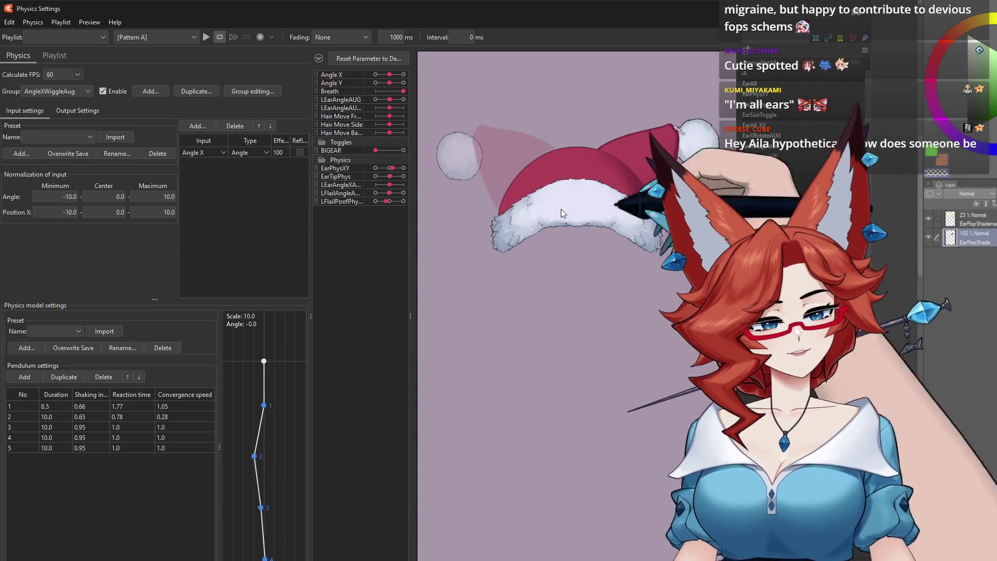
# Close Physics Settings and pose BIGEAR 0, LEarAngleAUG -1, Angle X -30
pyautogui.click(759, 11)
pyautogui.moveTo(136, 414); pyautogui.dragTo(96, 391)
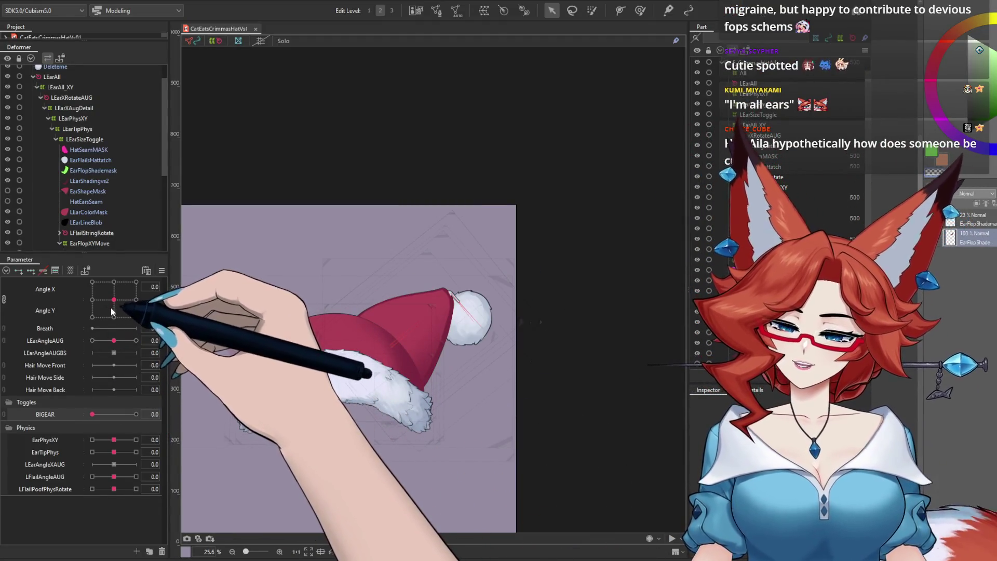
pyautogui.moveTo(108, 345); pyautogui.dragTo(64, 338)
pyautogui.moveTo(114, 299); pyautogui.dragTo(95, 306)
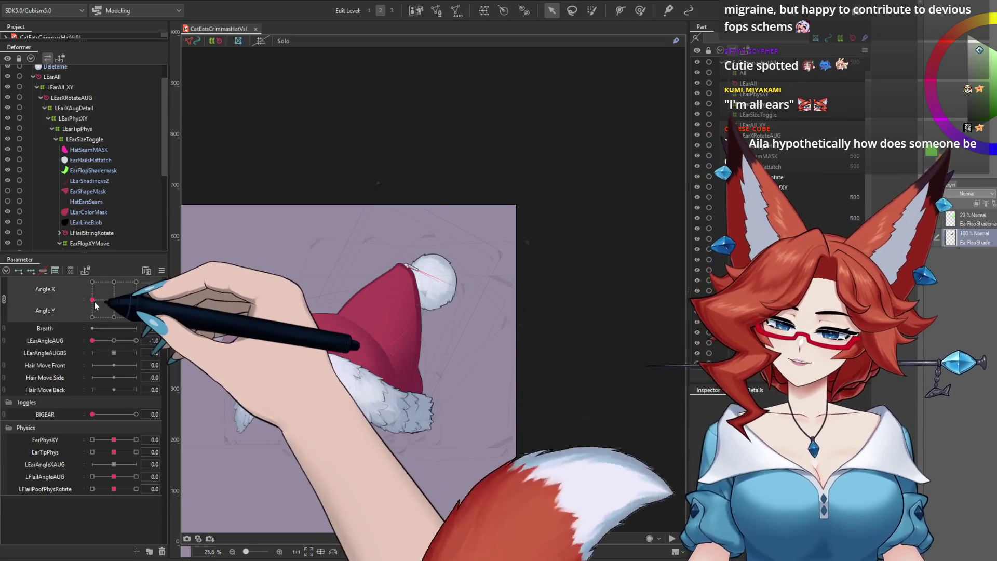
# Zoom in on the hat tip and pom-pom and select the EarFlopXYMove deformer
pyautogui.scroll(5, 497, 438)
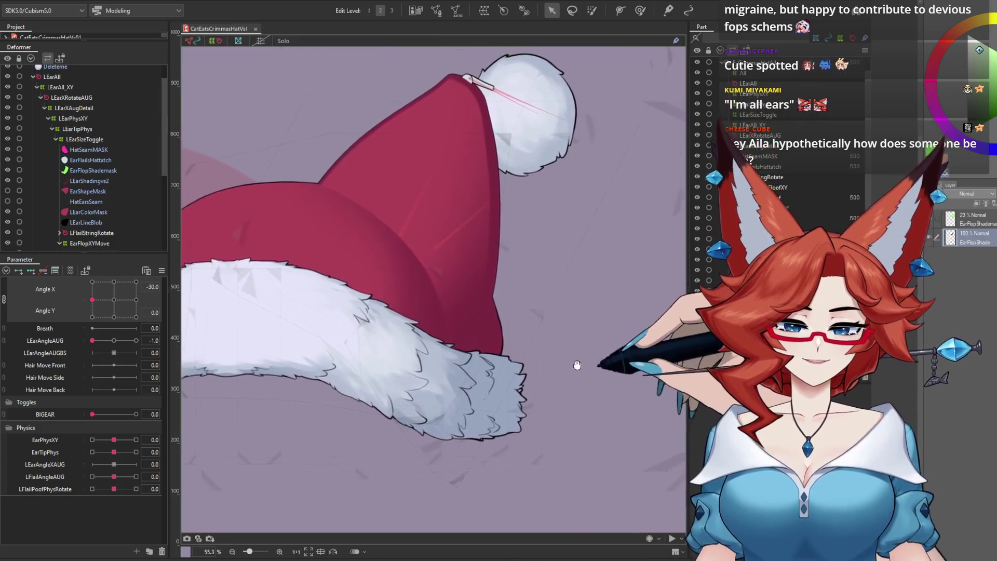
pyautogui.moveTo(557, 303); pyautogui.dragTo(583, 374)
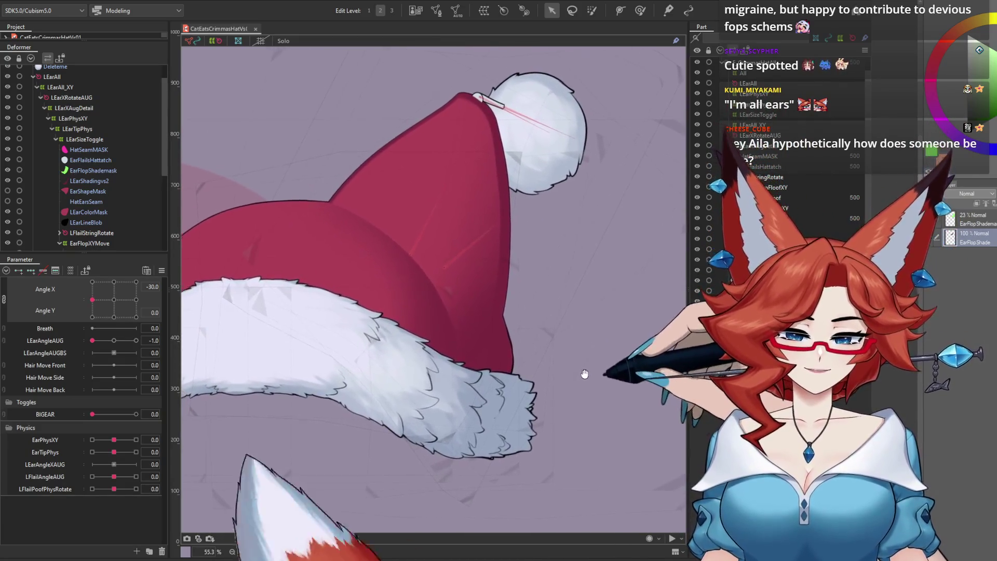
pyautogui.click(449, 320)
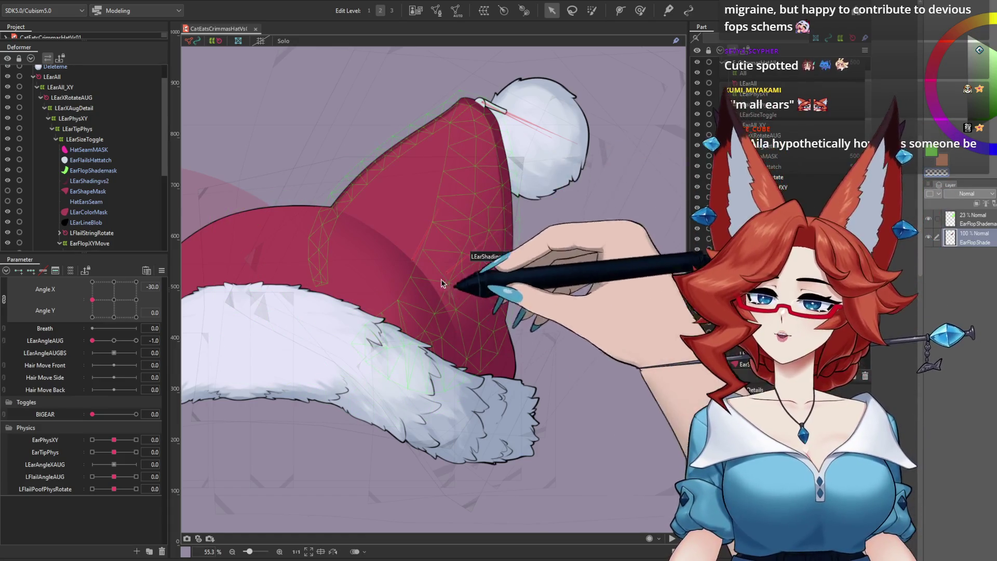
pyautogui.click(479, 242)
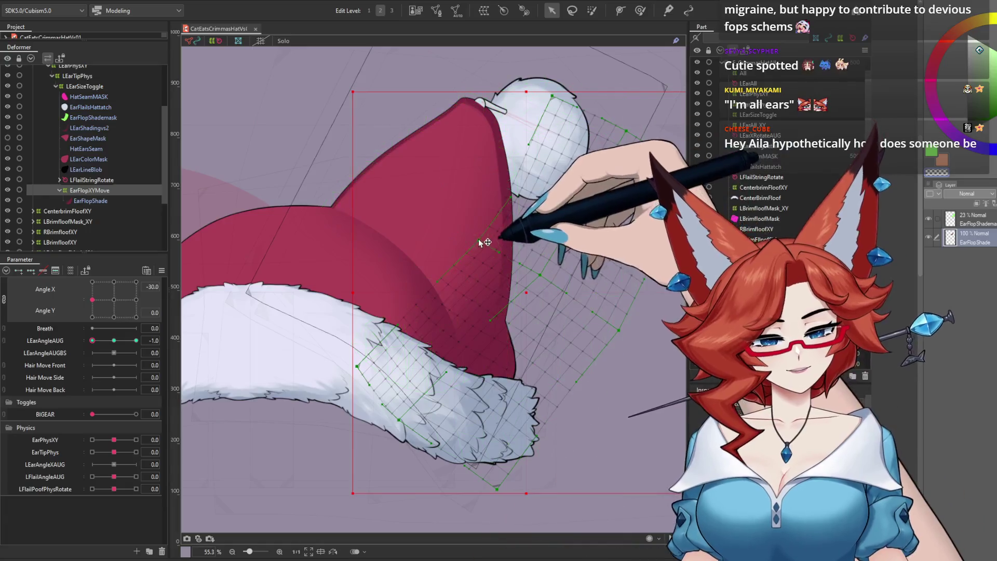
# Shift the EarFlopXYMove warp grid right over the hat, then deselect and inspect the drape
pyautogui.moveTo(471, 231); pyautogui.dragTo(531, 247)
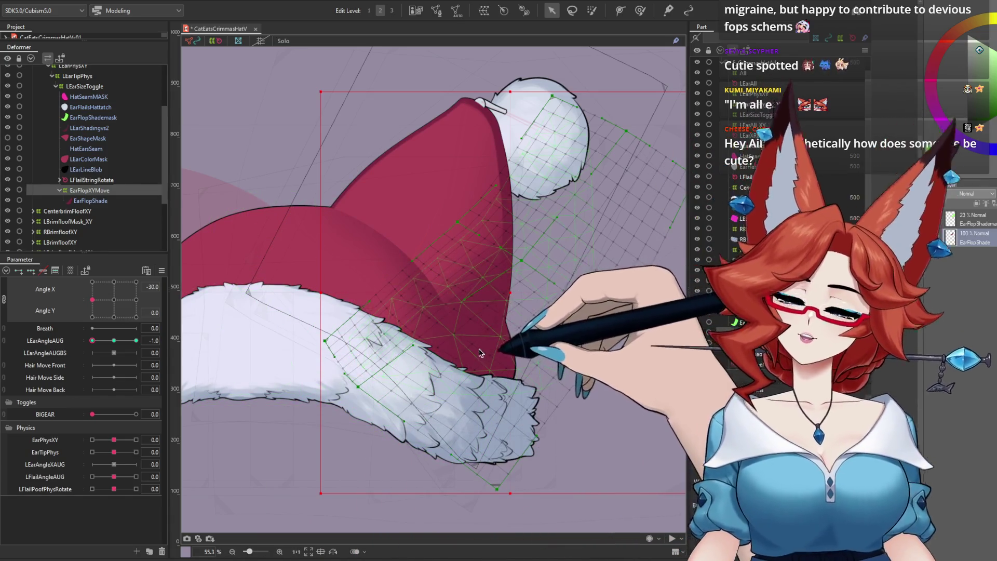
pyautogui.scroll(2, 479, 353)
pyautogui.scroll(2, 516, 314)
pyautogui.scroll(2, 585, 330)
pyautogui.scroll(2, 489, 379)
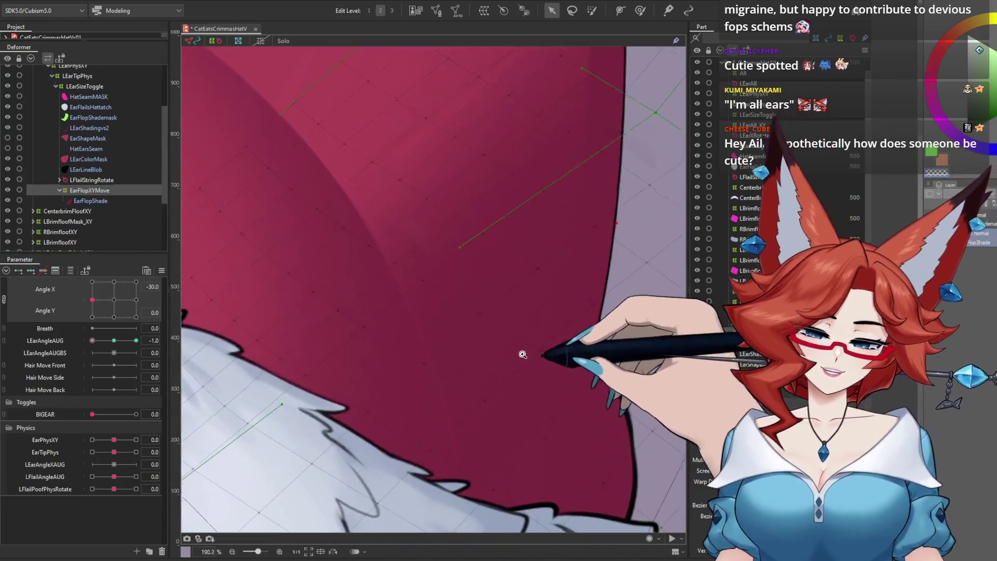
pyautogui.scroll(2, 456, 390)
pyautogui.scroll(2, 499, 369)
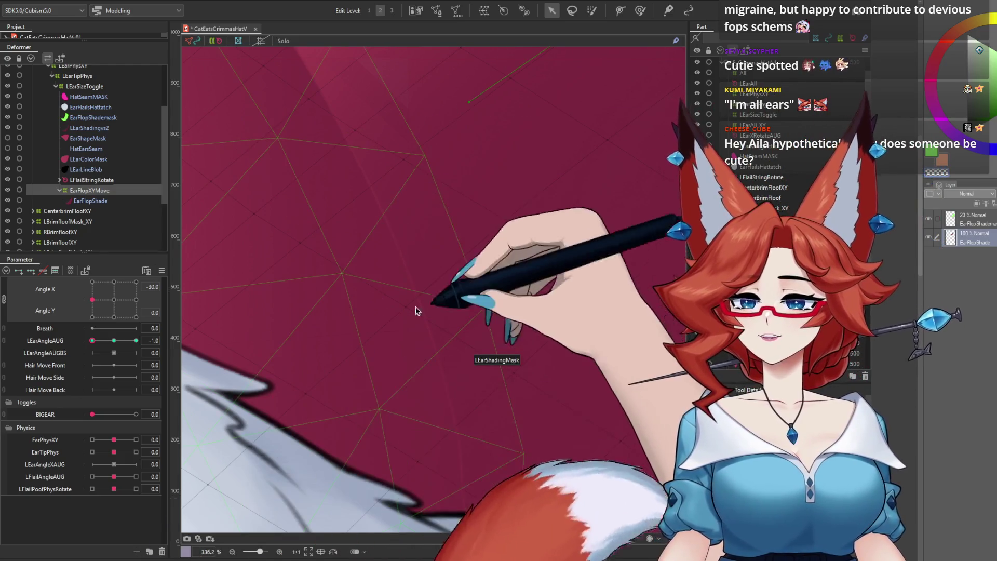
pyautogui.scroll(-10, 508, 349)
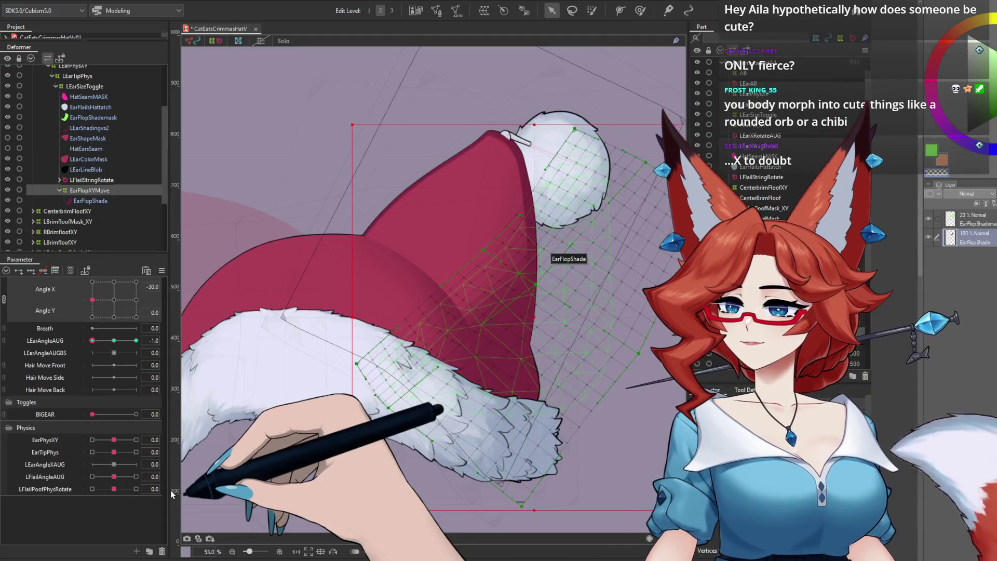
pyautogui.scroll(-3, 533, 309)
pyautogui.scroll(-2, 533, 309)
pyautogui.scroll(2, 462, 439)
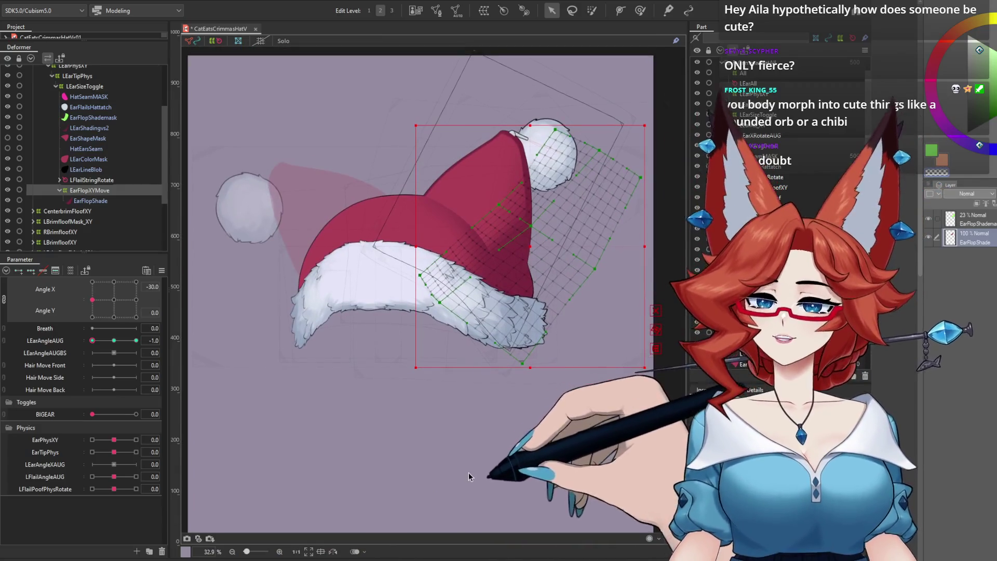
pyautogui.click(469, 476)
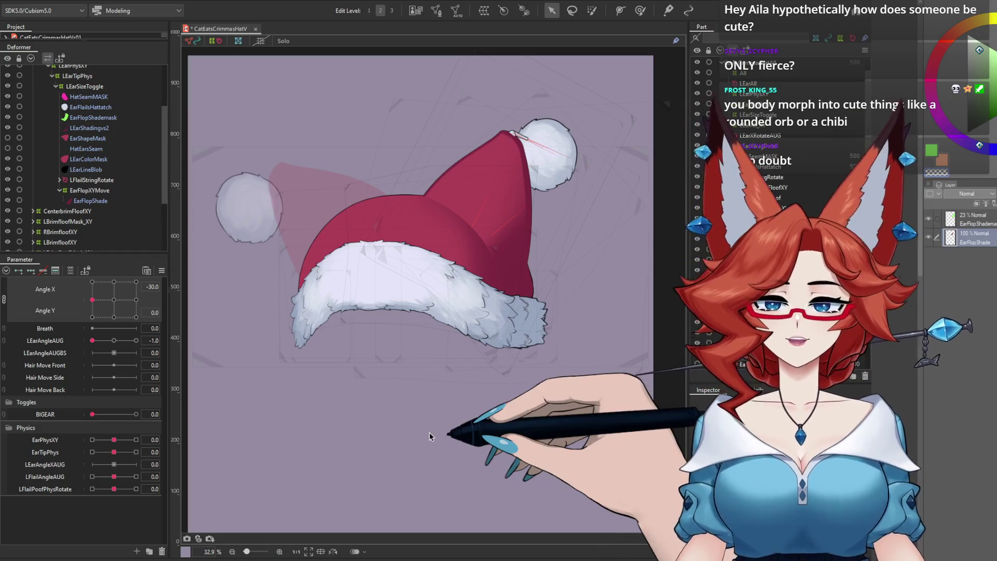
pyautogui.scroll(5, 555, 356)
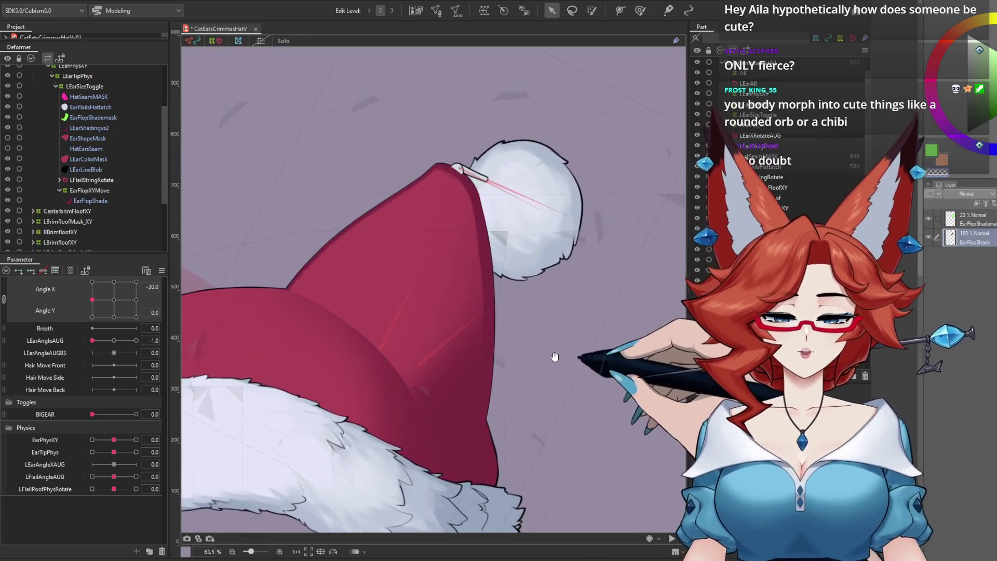
pyautogui.scroll(-1, 541, 349)
pyautogui.scroll(-4, 550, 332)
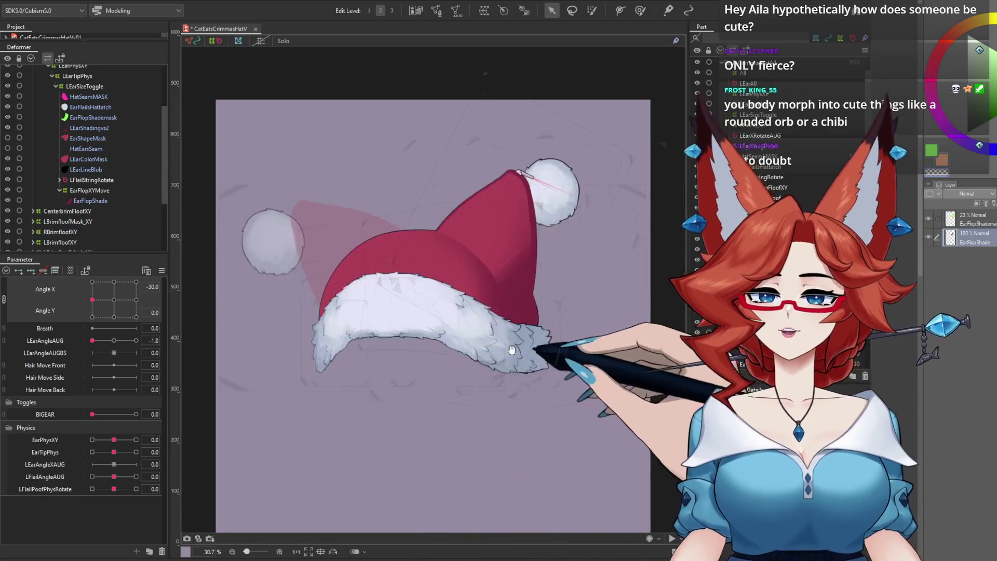
pyautogui.scroll(2, 512, 349)
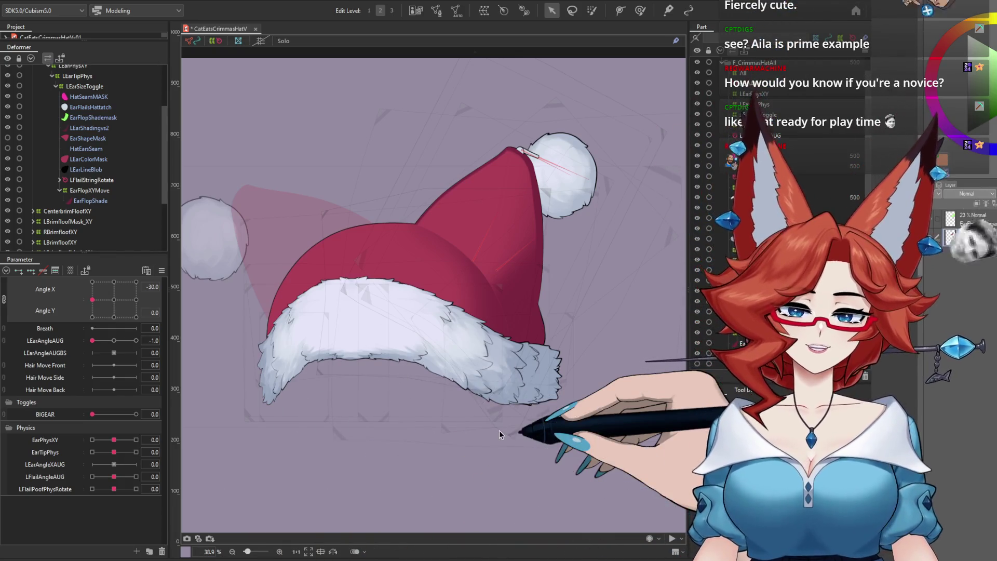
# Review Physics Settings again, then reset Angle X and LEarAngleAUG to 0
pyautogui.click(70, 1)
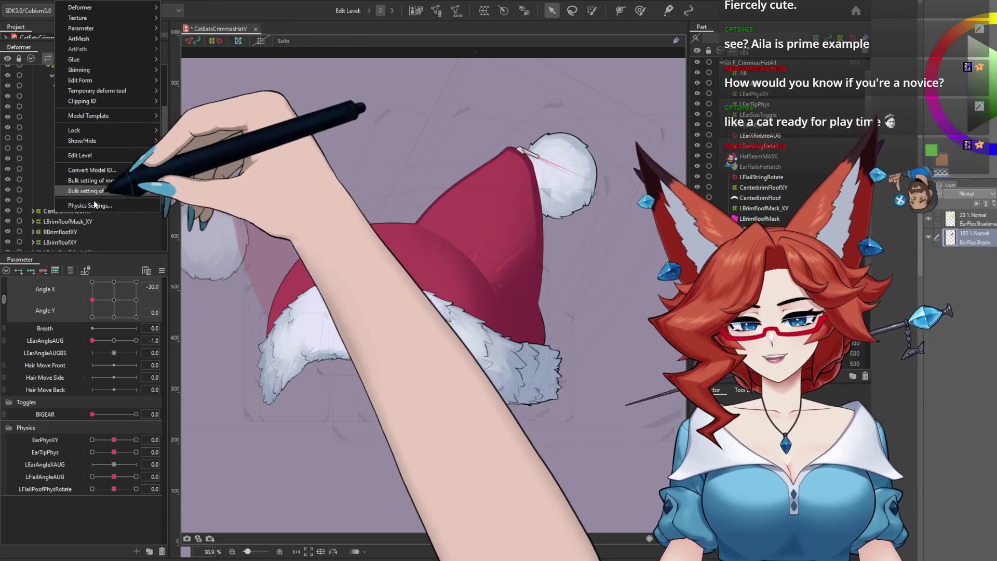
pyautogui.click(100, 208)
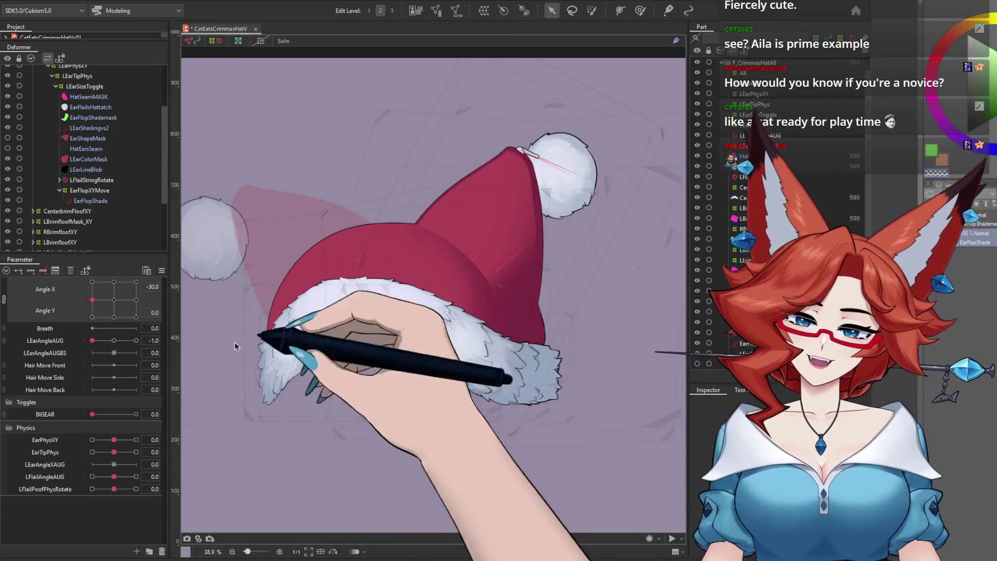
pyautogui.moveTo(92, 340); pyautogui.dragTo(114, 340)
pyautogui.moveTo(92, 299); pyautogui.dragTo(114, 299)
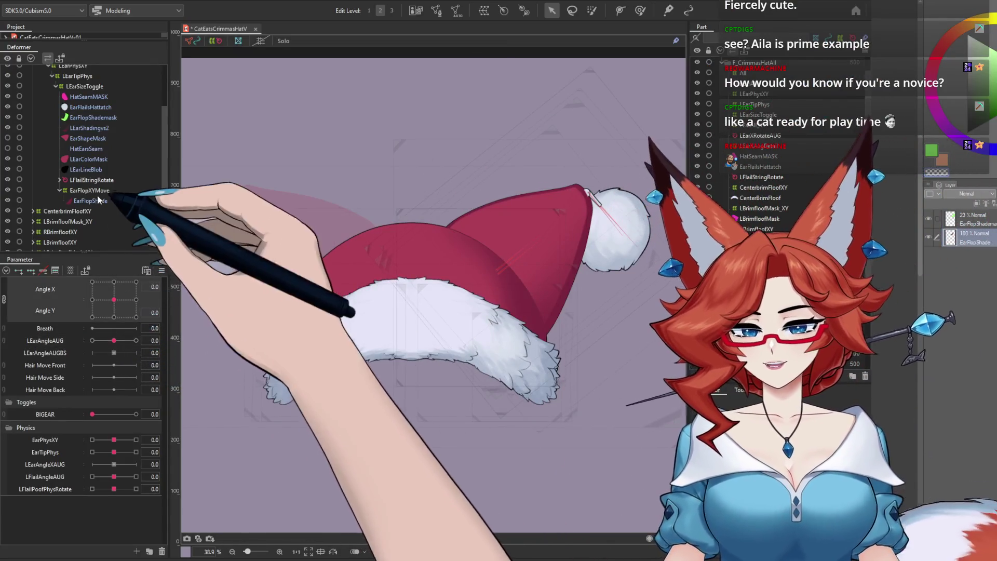
pyautogui.moveTo(163, 199); pyautogui.dragTo(163, 227)
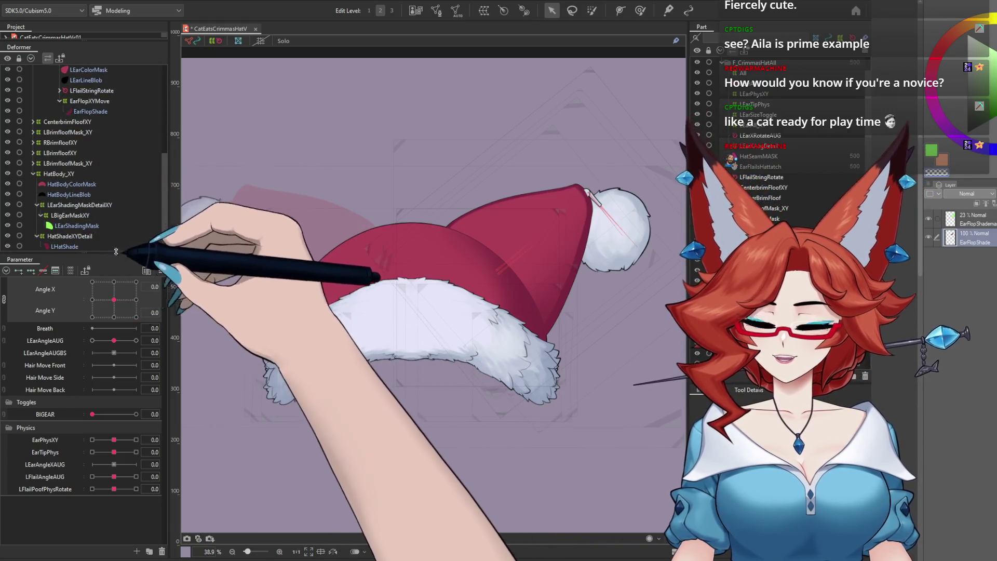
# Shift the HatShadeXYDetail warp grid slightly right and check it at Angle Y ±30
pyautogui.click(82, 237)
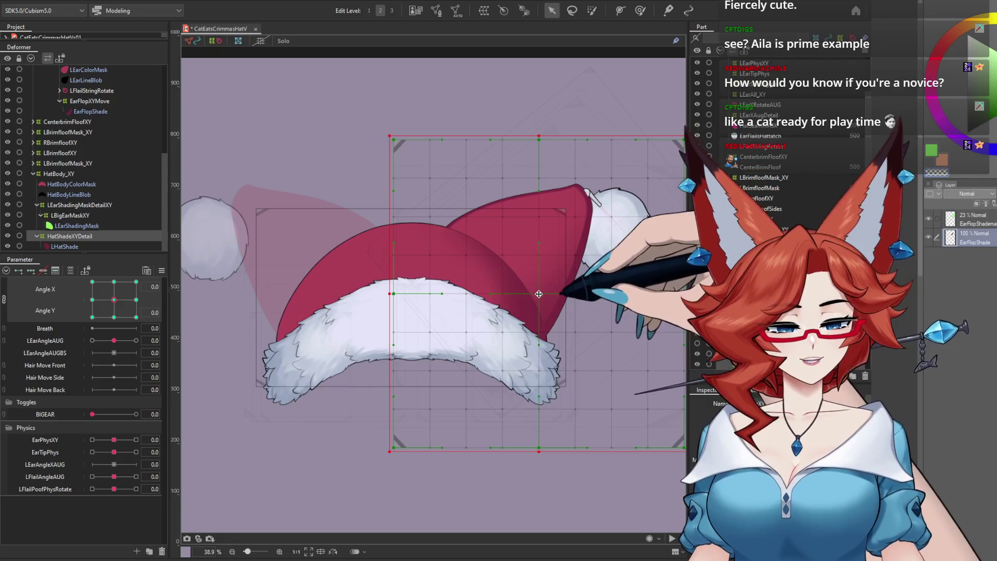
pyautogui.moveTo(541, 294); pyautogui.dragTo(545, 294)
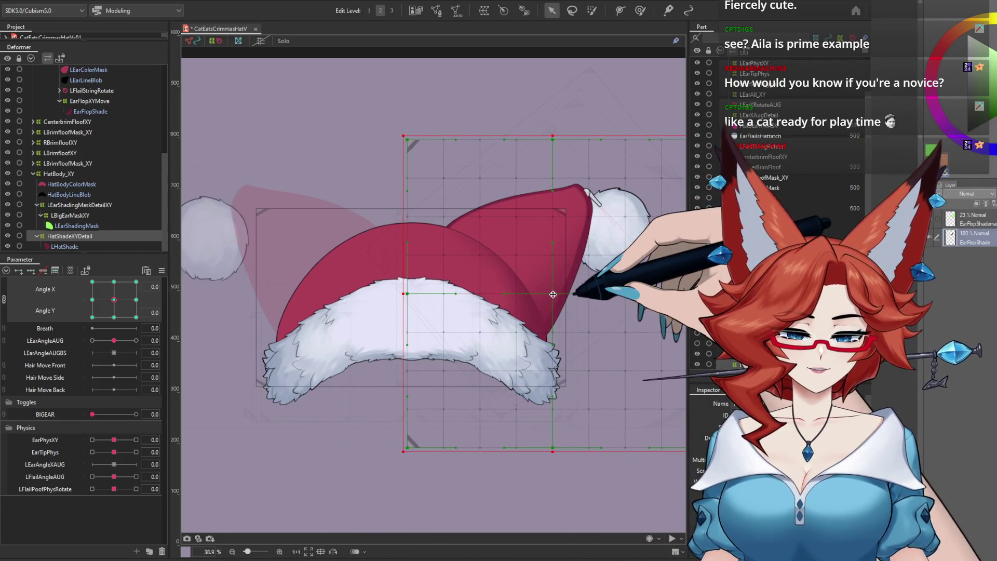
pyautogui.click(114, 317)
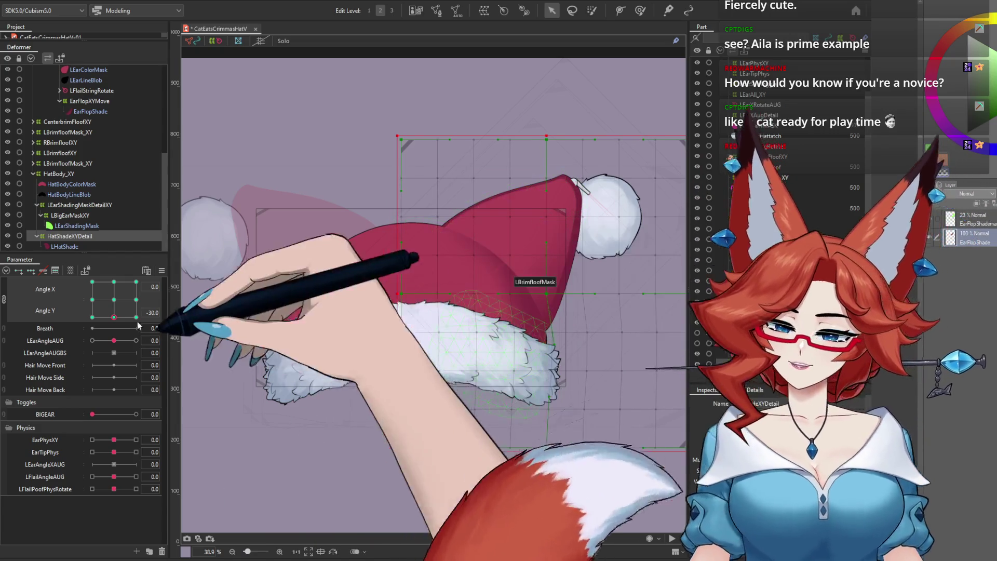
pyautogui.click(114, 281)
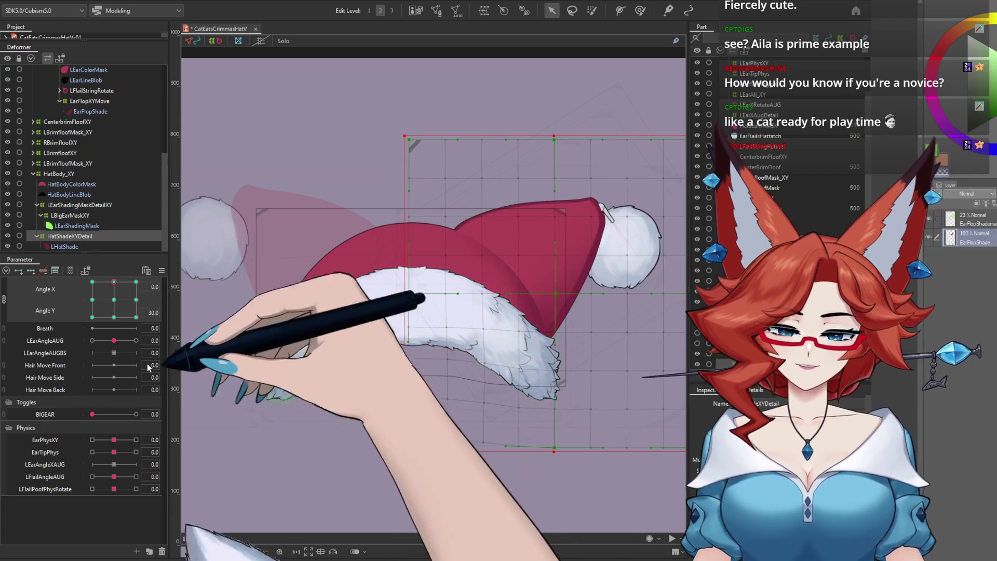
pyautogui.click(114, 302)
pyautogui.moveTo(114, 305); pyautogui.dragTo(115, 319)
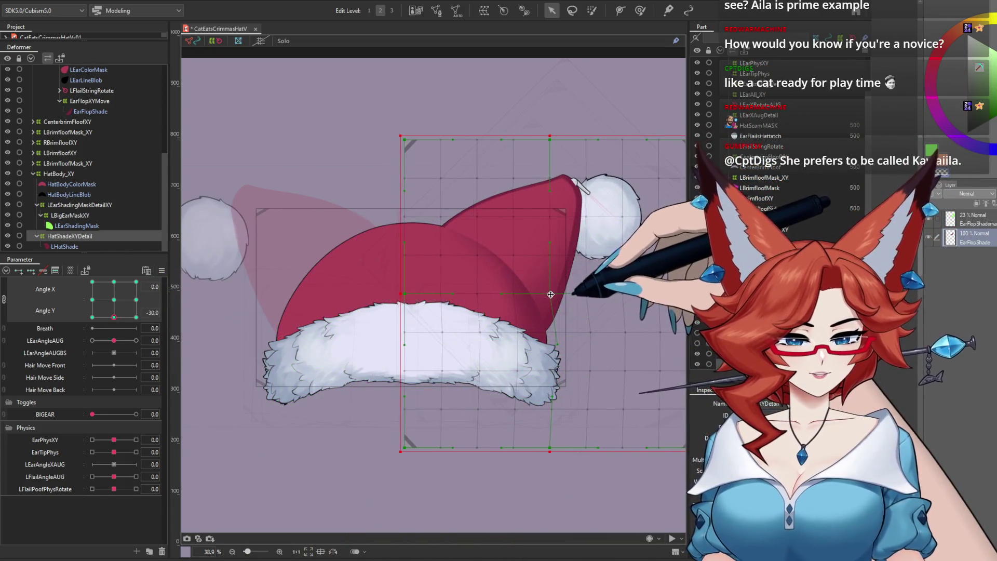
# Test the hat at the Angle X/Y extremes, sweeping left, right, down and up
pyautogui.rightClick(244, 279)
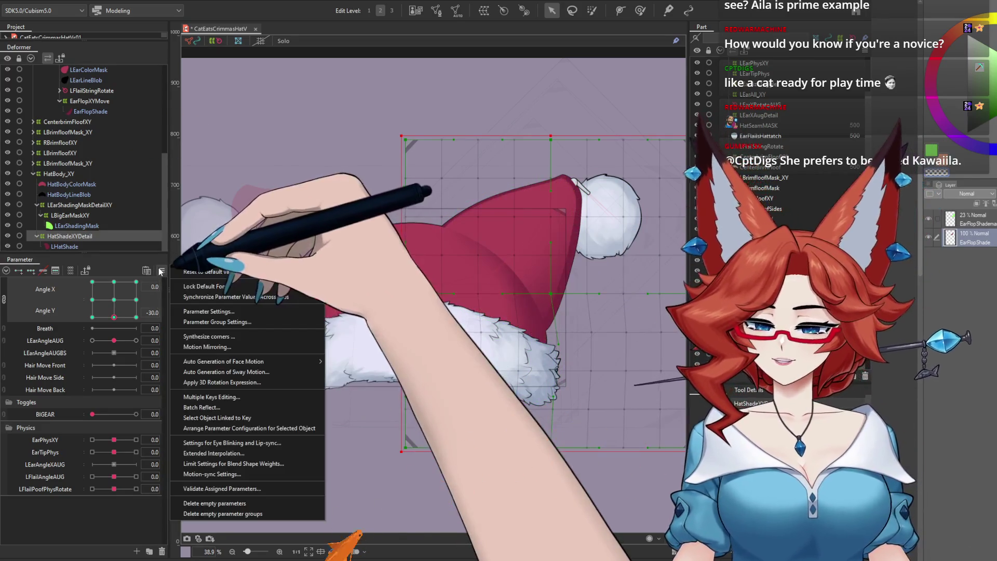
pyautogui.click(264, 411)
pyautogui.click(136, 317)
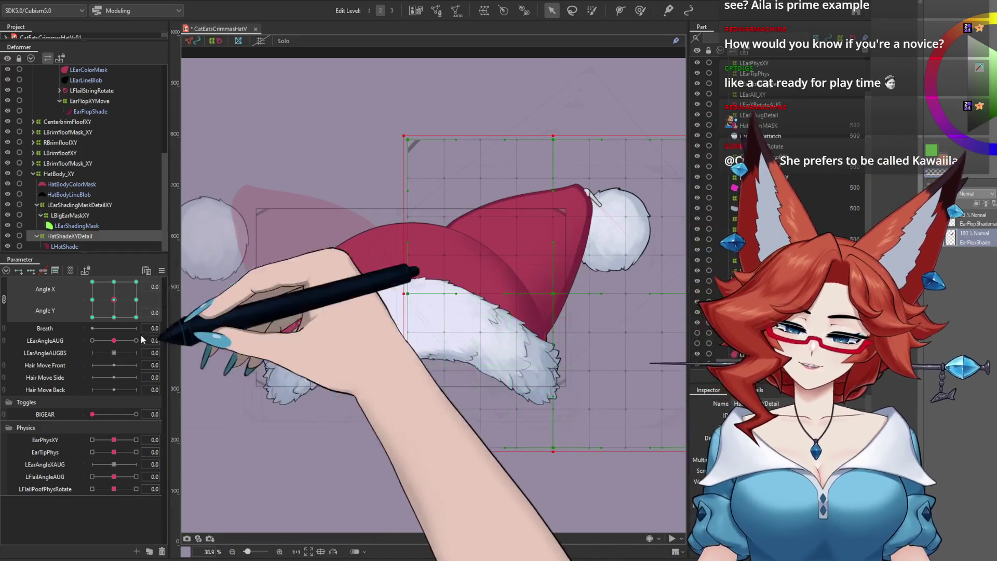
pyautogui.moveTo(136, 317); pyautogui.dragTo(92, 281)
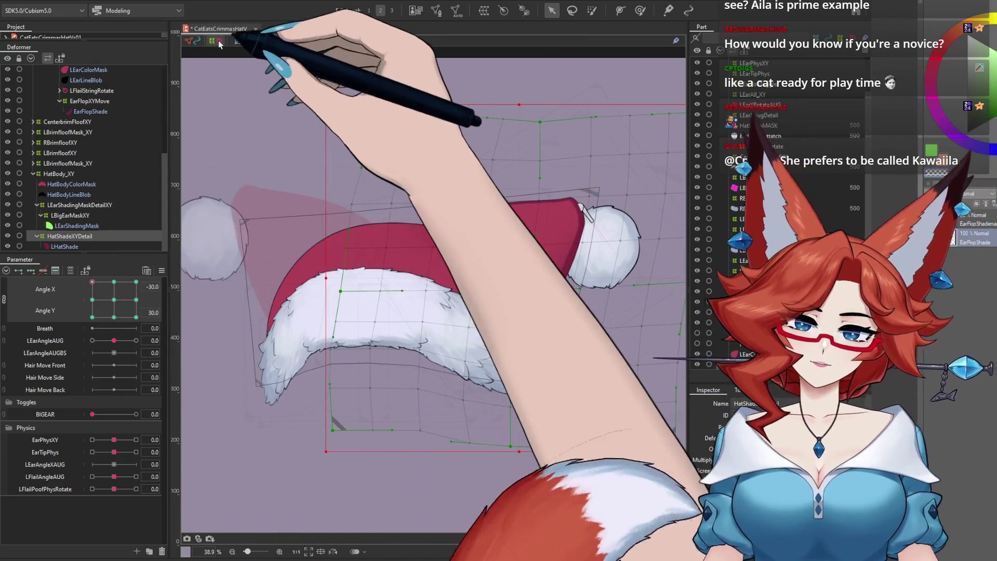
pyautogui.click(92, 317)
pyautogui.moveTo(91, 319); pyautogui.dragTo(133, 338)
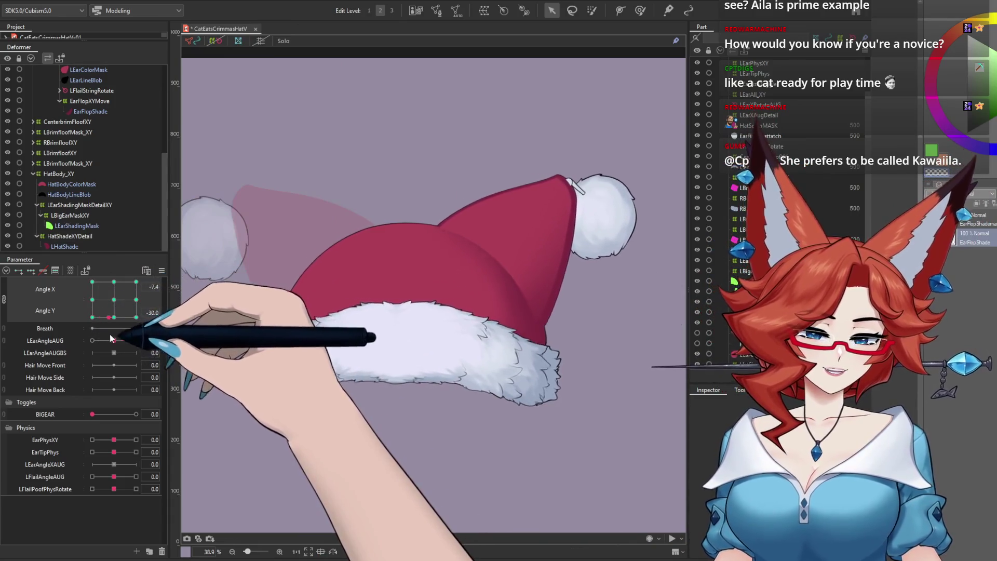
pyautogui.click(95, 316)
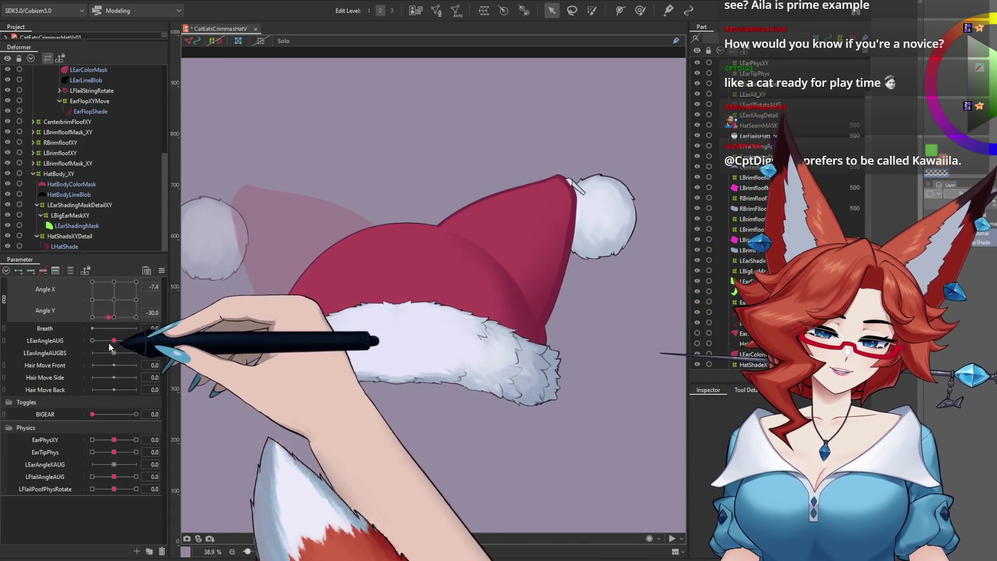
pyautogui.moveTo(94, 318)
pyautogui.mouseDown()
pyautogui.moveTo(127, 261)
pyautogui.moveTo(92, 317)
pyautogui.moveTo(129, 301)
pyautogui.moveTo(113, 300)
pyautogui.mouseUp()
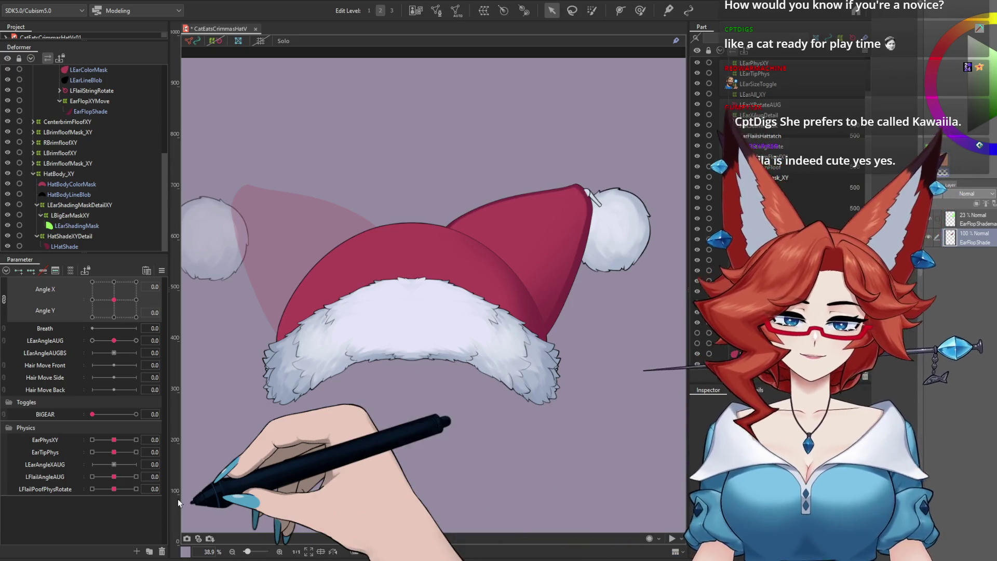
pyautogui.click(72, 1)
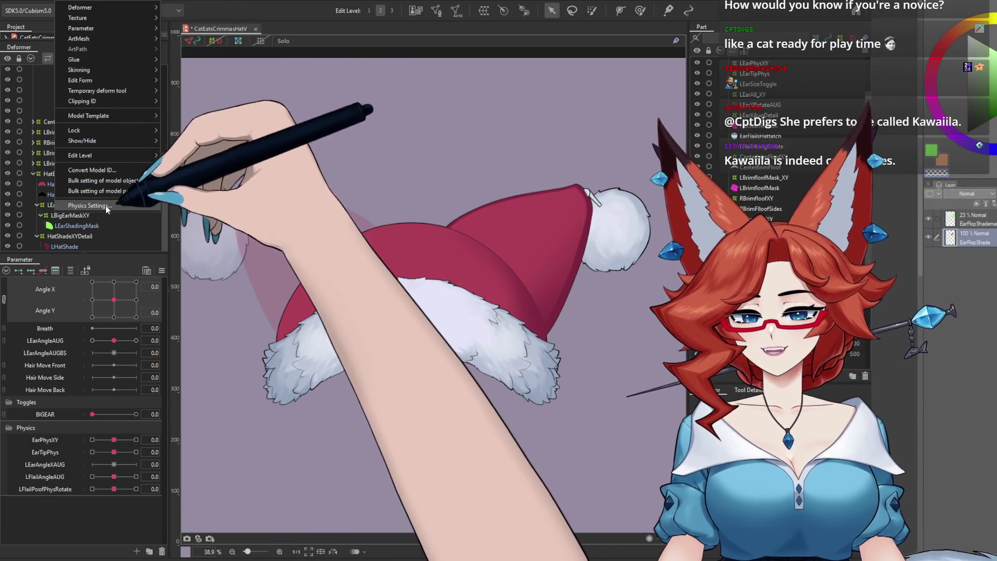
pyautogui.click(88, 206)
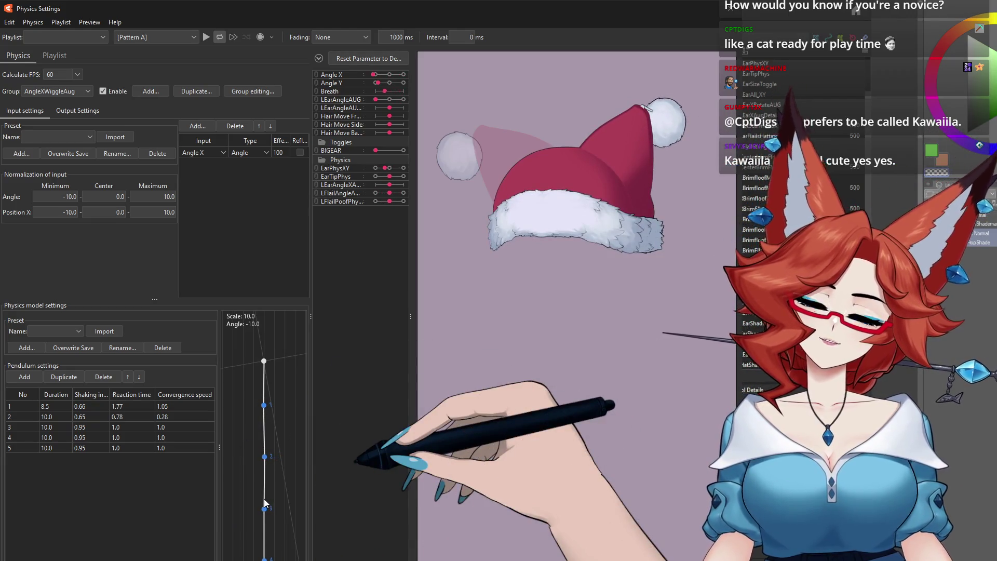
pyautogui.click(765, 18)
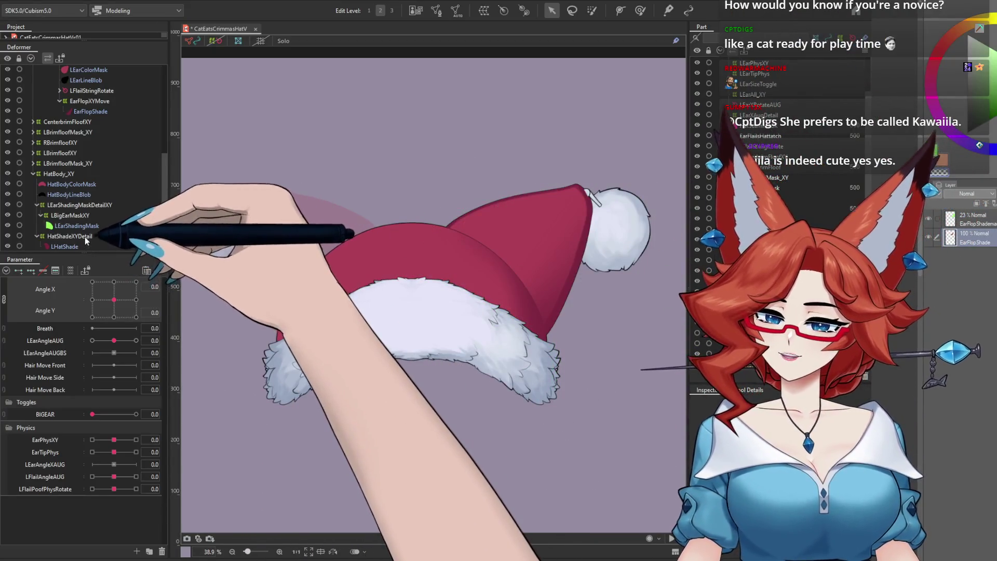
# Select HatShadeXYDetail, preview Angle Y -30, return to front-facing, and display its warp grid
pyautogui.click(85, 237)
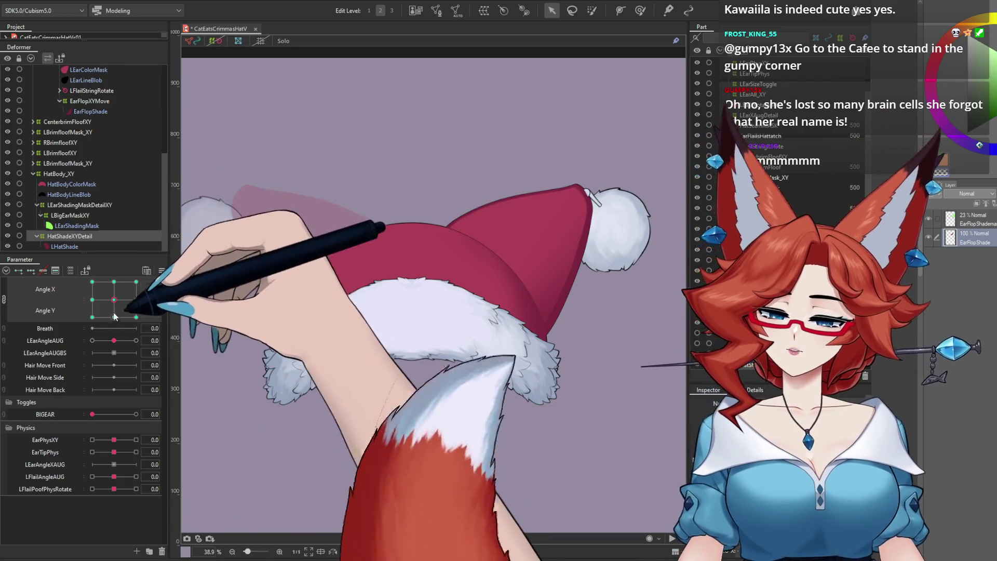
pyautogui.click(114, 318)
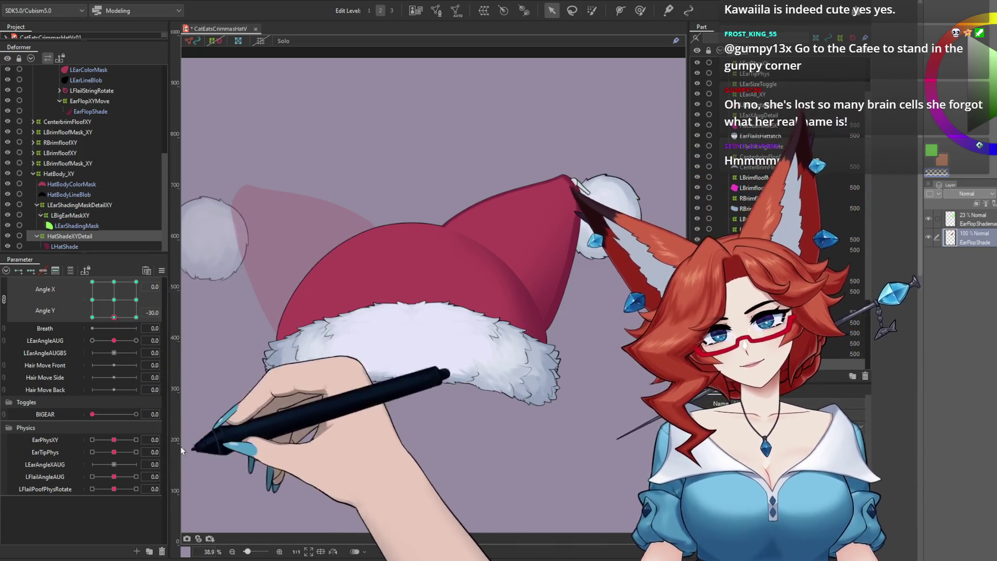
pyautogui.click(319, 347)
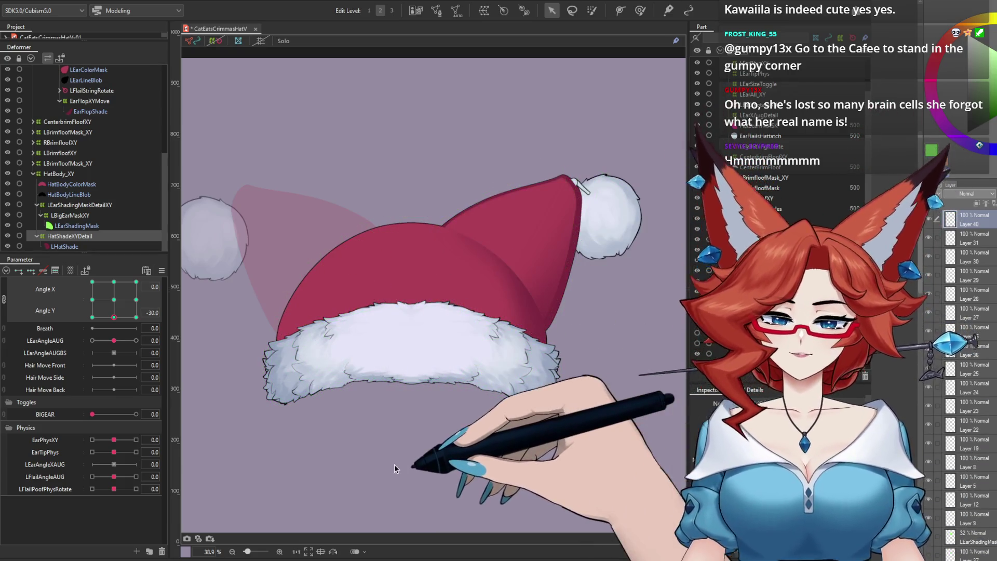
pyautogui.click(114, 303)
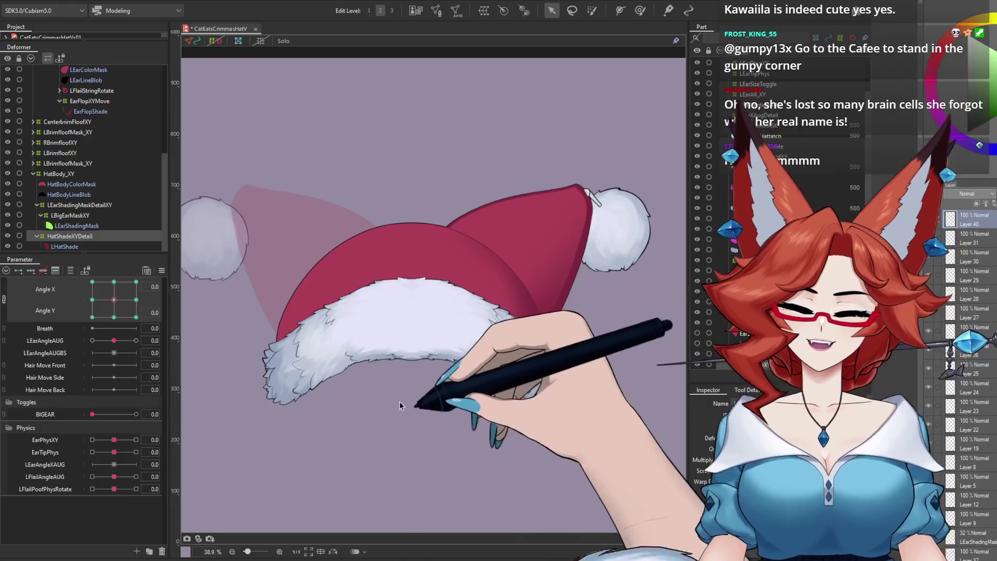
pyautogui.click(205, 74)
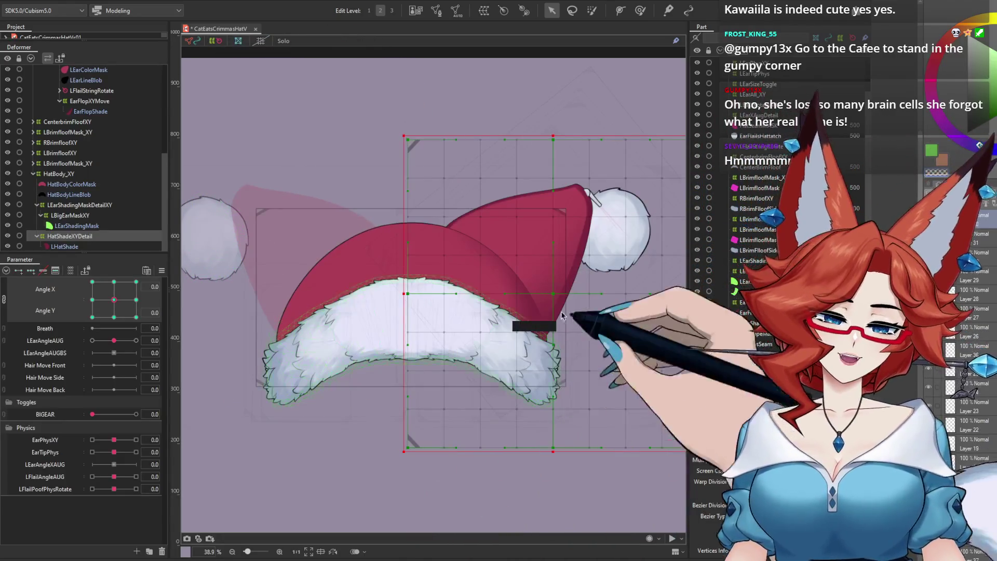
# Shift the HatShadeXYDetail warp right at Angle Y +30 and pull its top up-left at -30
pyautogui.moveTo(561, 335); pyautogui.dragTo(496, 326)
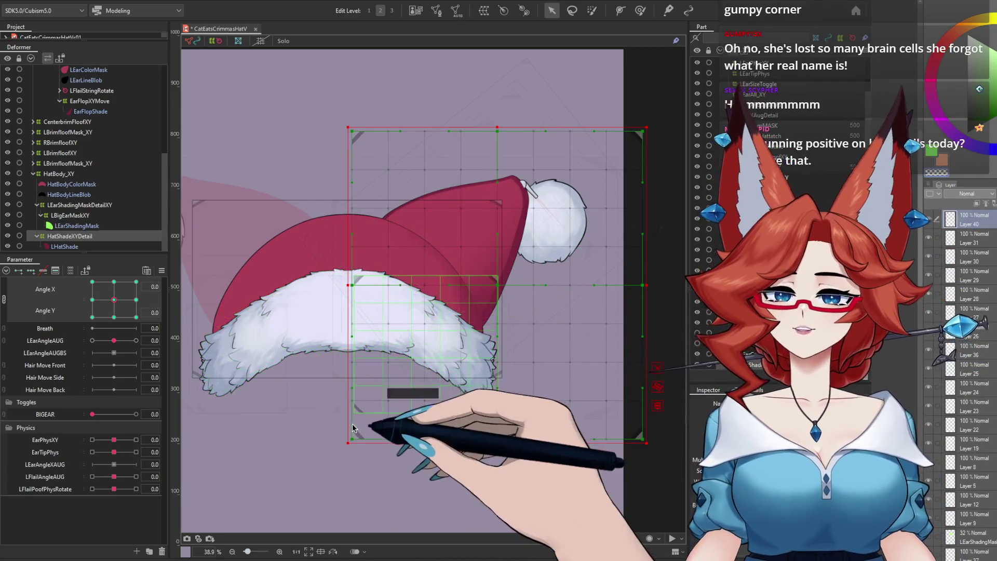
pyautogui.click(114, 282)
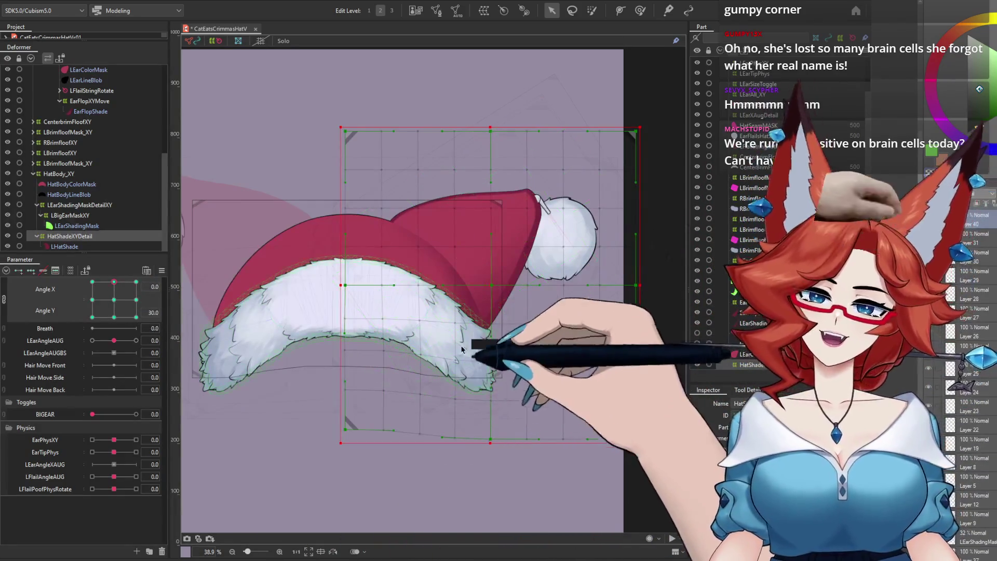
pyautogui.moveTo(489, 285); pyautogui.dragTo(498, 285)
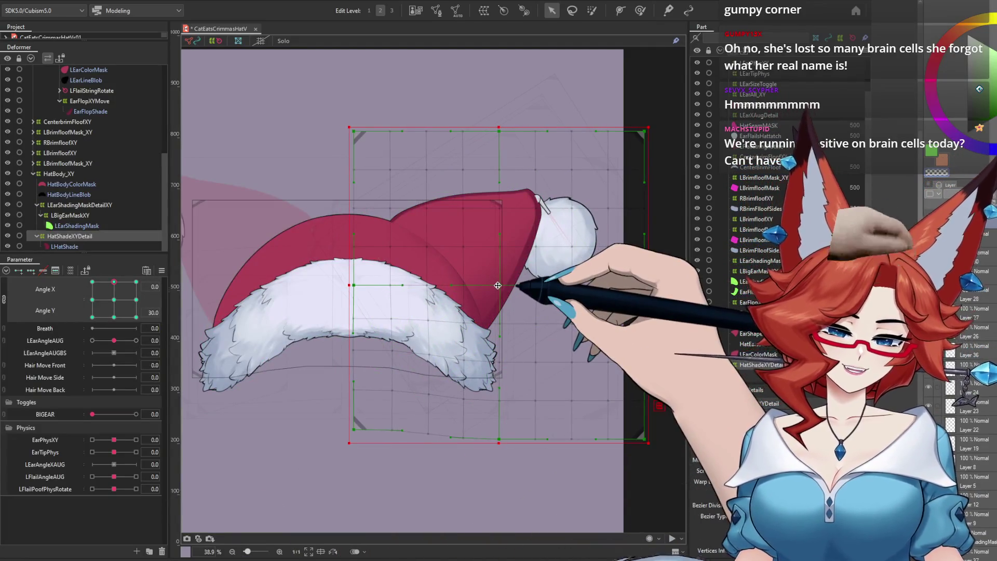
pyautogui.click(114, 317)
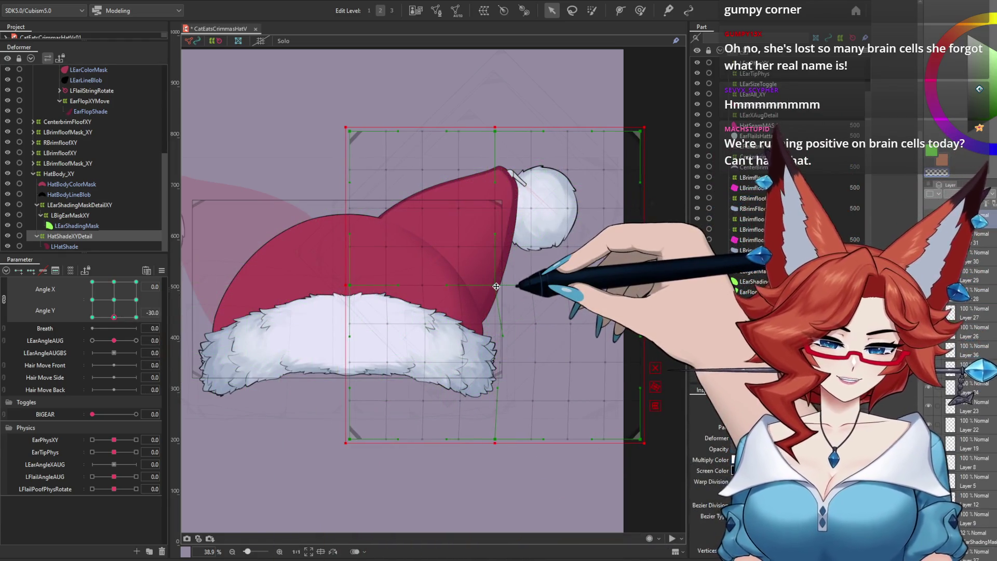
pyautogui.moveTo(496, 127); pyautogui.dragTo(446, 120)
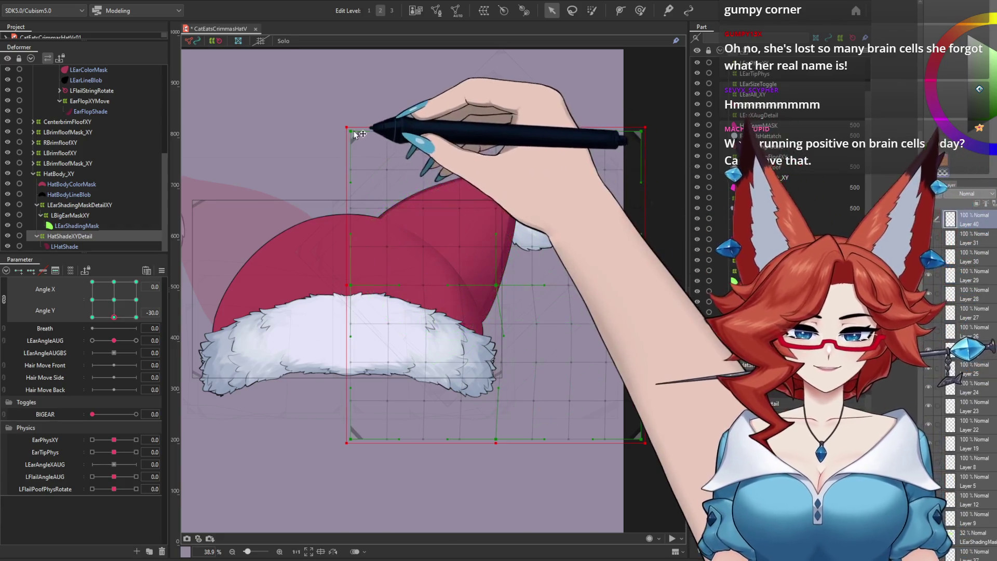
pyautogui.click(499, 132)
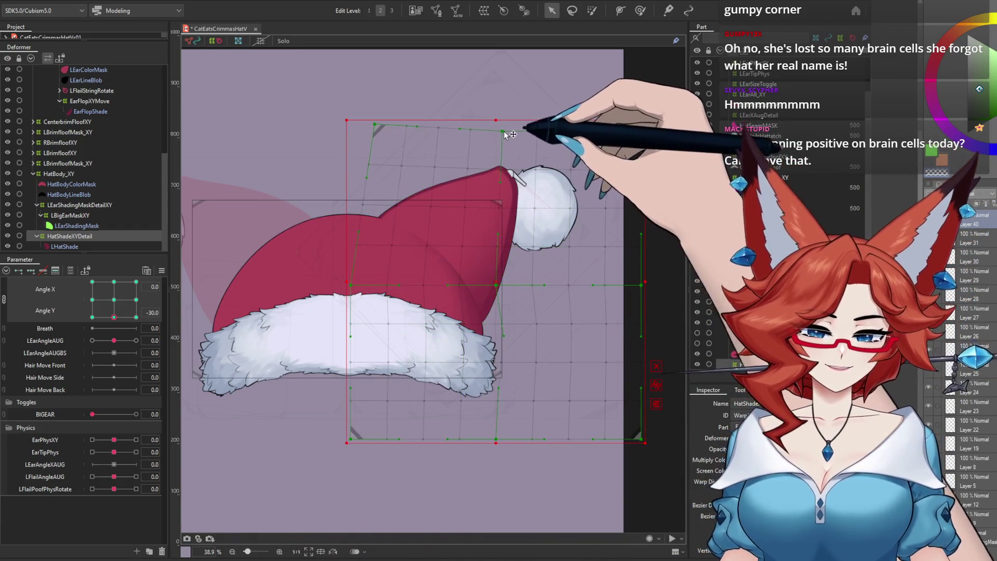
# Check the hat at Angle X ±30 and at the down-left Angle X/Y -30 corner
pyautogui.click(92, 300)
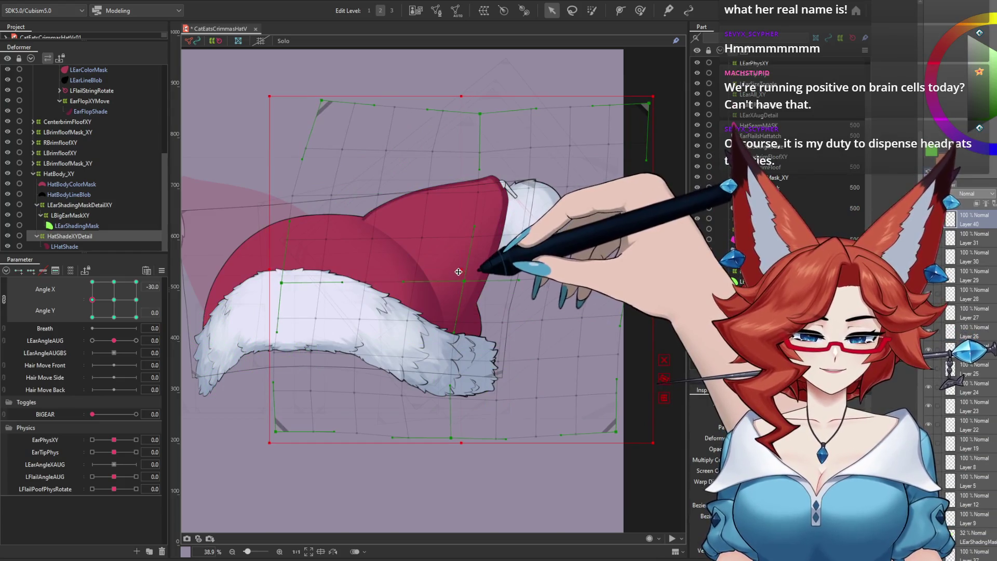
pyautogui.click(136, 300)
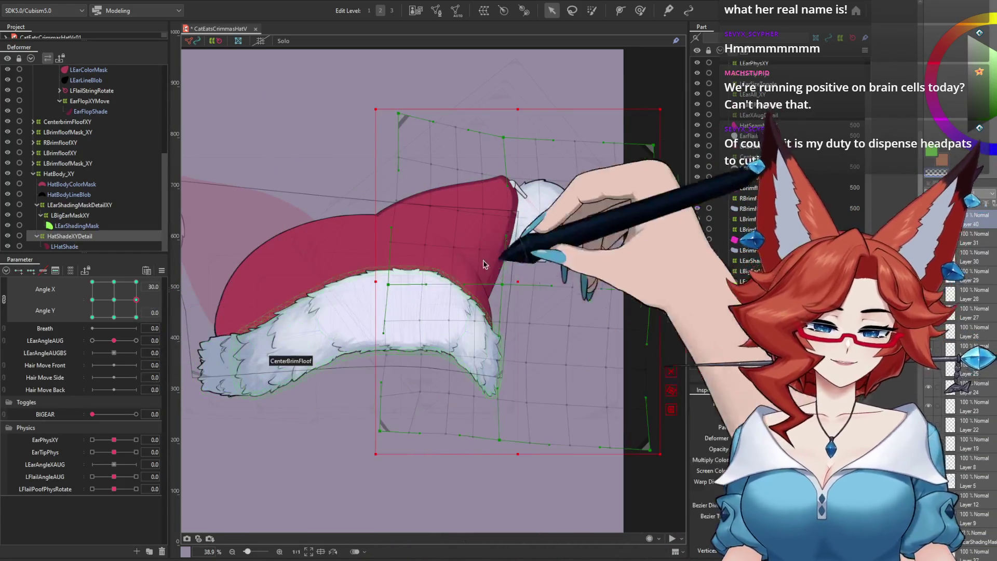
pyautogui.rightClick(166, 266)
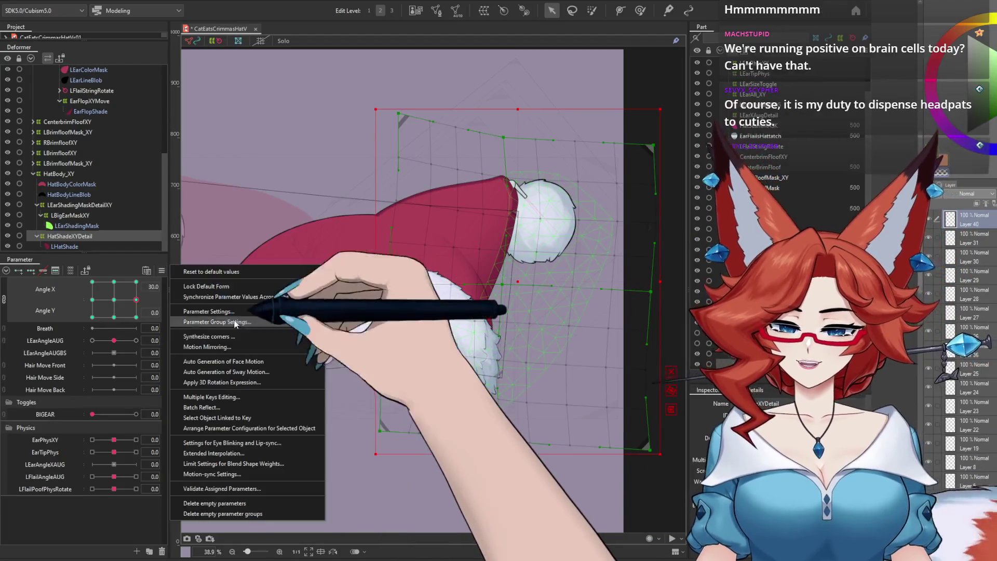
pyautogui.click(211, 271)
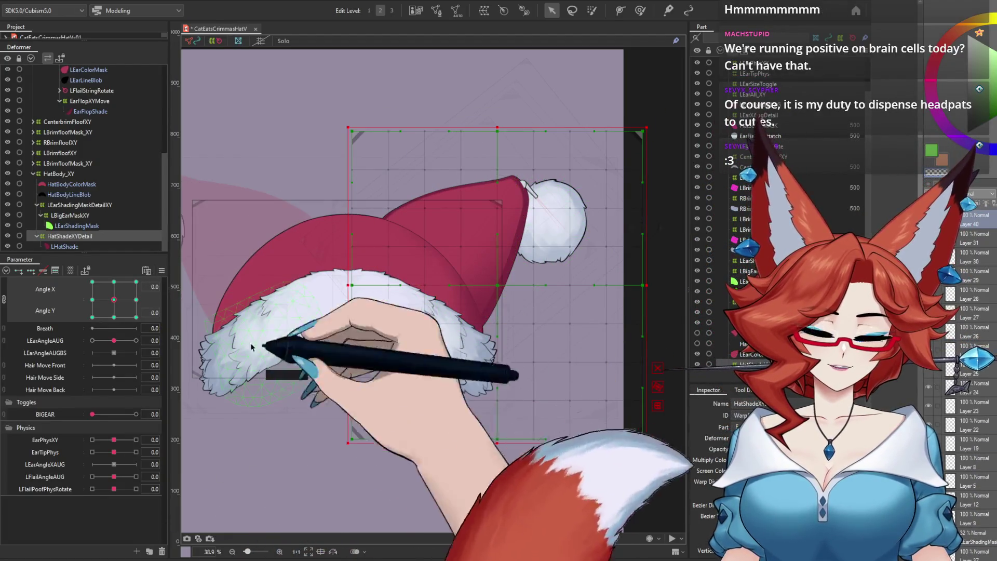
pyautogui.click(218, 47)
pyautogui.click(92, 316)
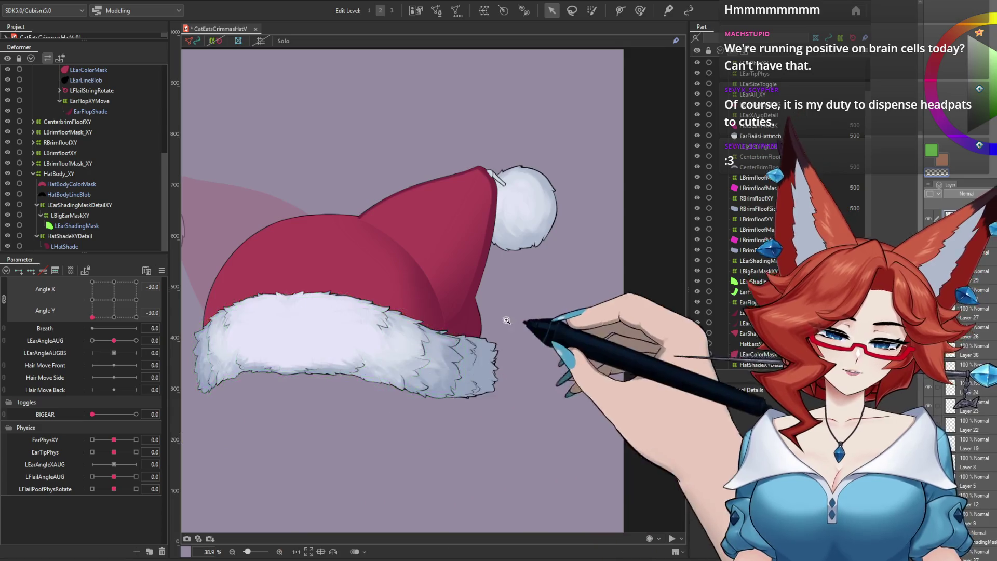
# Recentre the Angle X/Y pad, swing the hat with LEarAngleAUG, then reset the ear angle to 0
pyautogui.scroll(5, 540, 319)
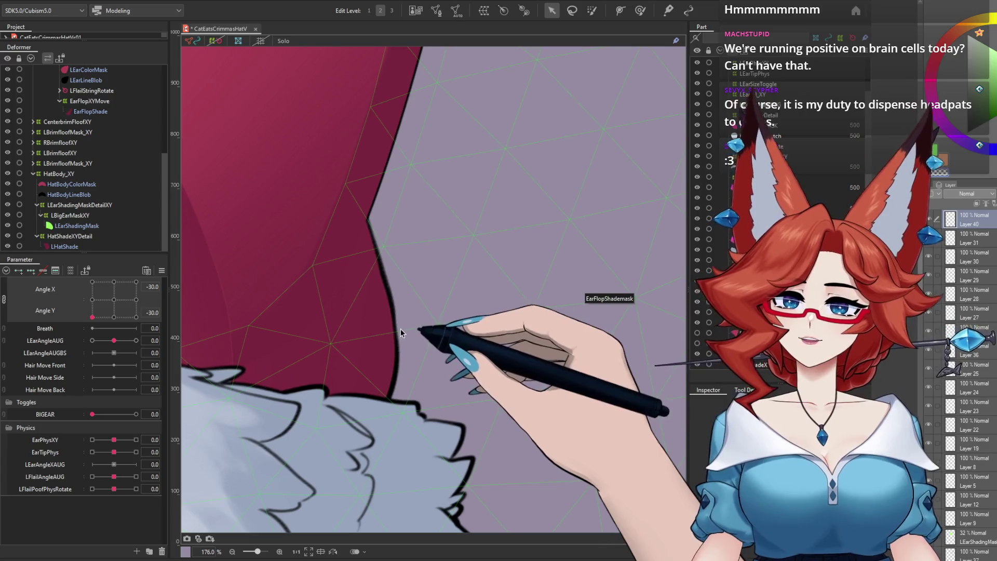
pyautogui.scroll(-1, 400, 331)
pyautogui.scroll(-2, 445, 329)
pyautogui.scroll(-1, 467, 343)
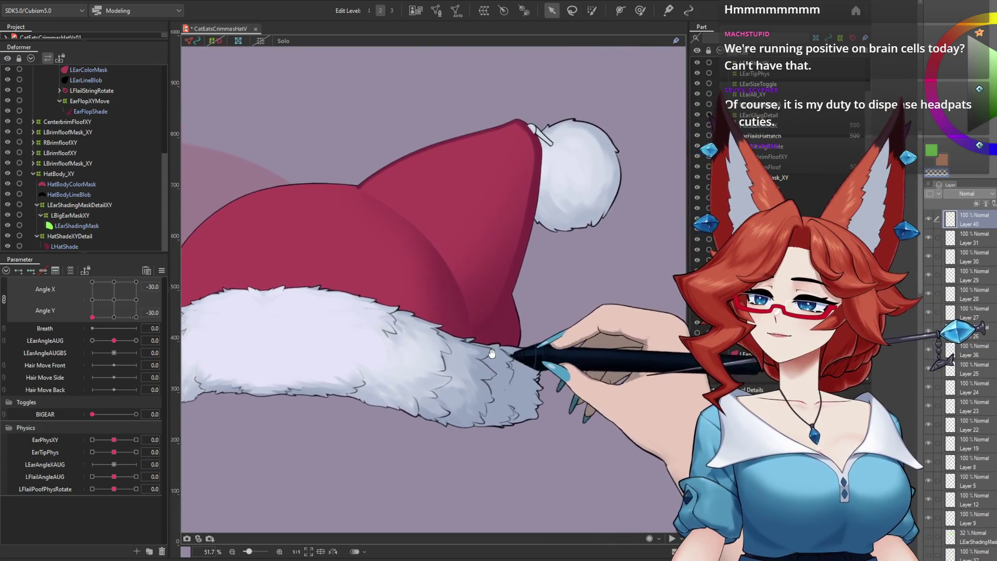
pyautogui.moveTo(492, 353); pyautogui.dragTo(493, 351)
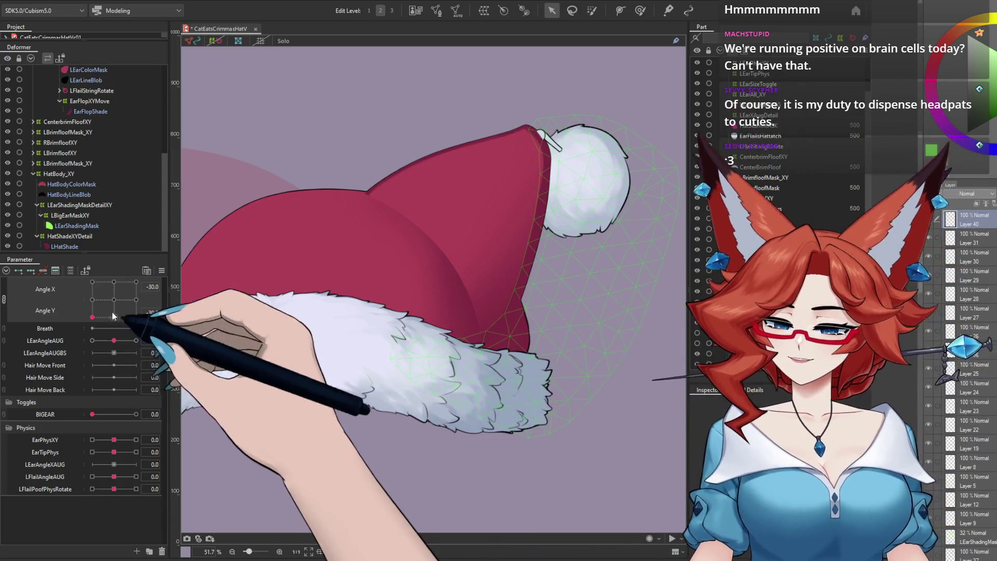
pyautogui.moveTo(92, 317); pyautogui.dragTo(114, 299)
pyautogui.moveTo(100, 341)
pyautogui.mouseDown()
pyautogui.moveTo(51, 346)
pyautogui.moveTo(114, 340)
pyautogui.mouseUp()
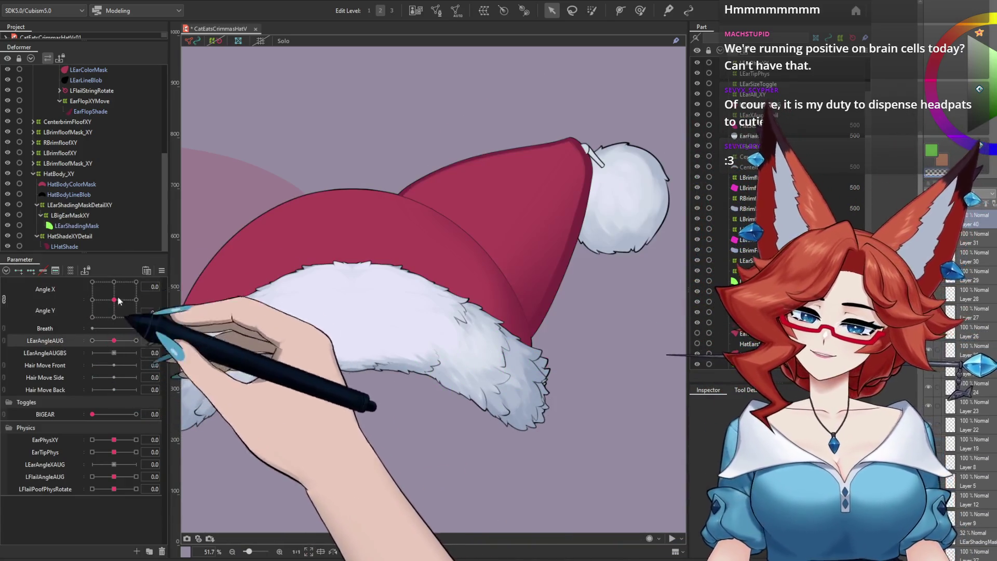
pyautogui.click(78, 2)
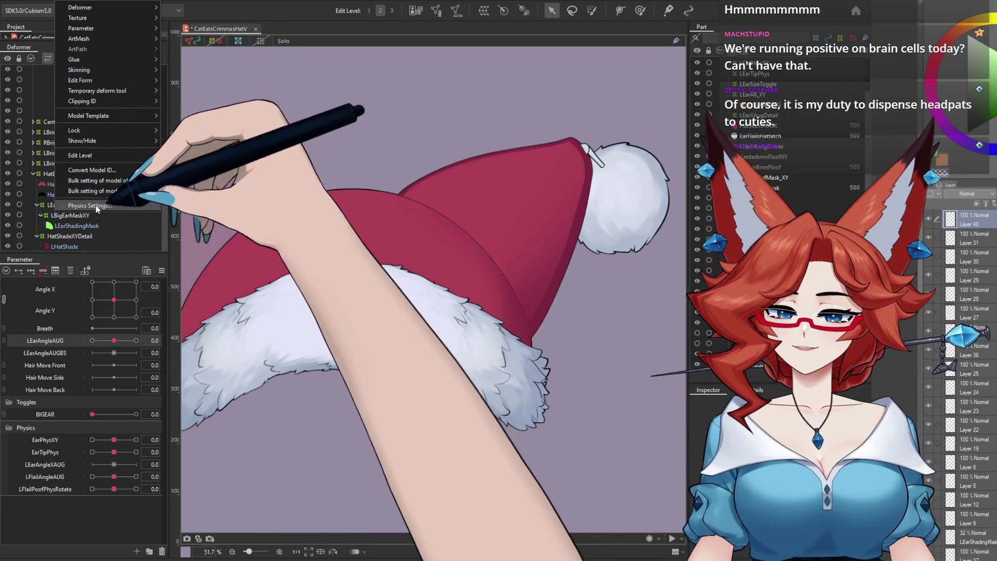
# Drag the hat and head around to test the pom-pom physics
pyautogui.press('Escape')
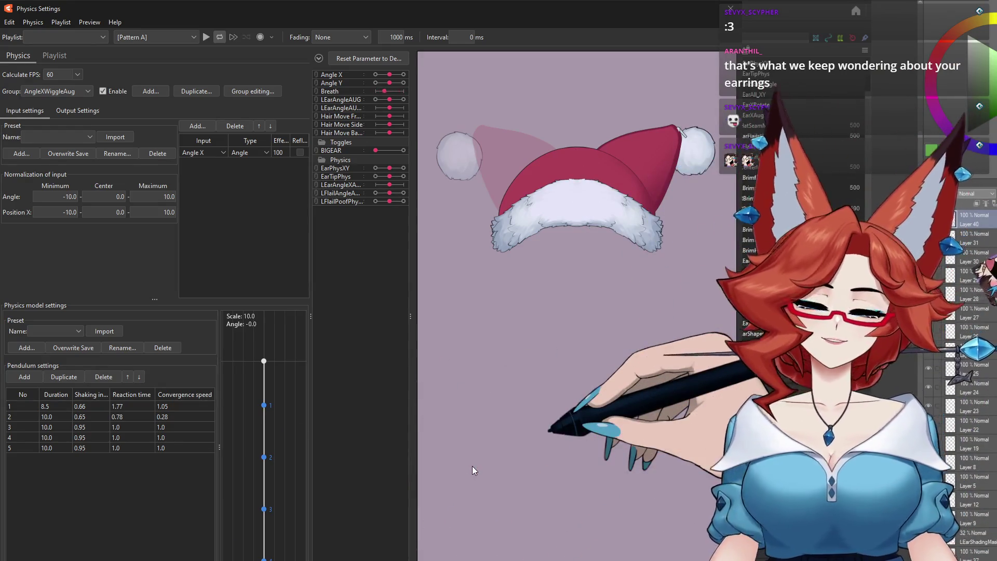
pyautogui.moveTo(637, 308)
pyautogui.mouseDown()
pyautogui.moveTo(372, 355)
pyautogui.moveTo(379, 301)
pyautogui.mouseUp()
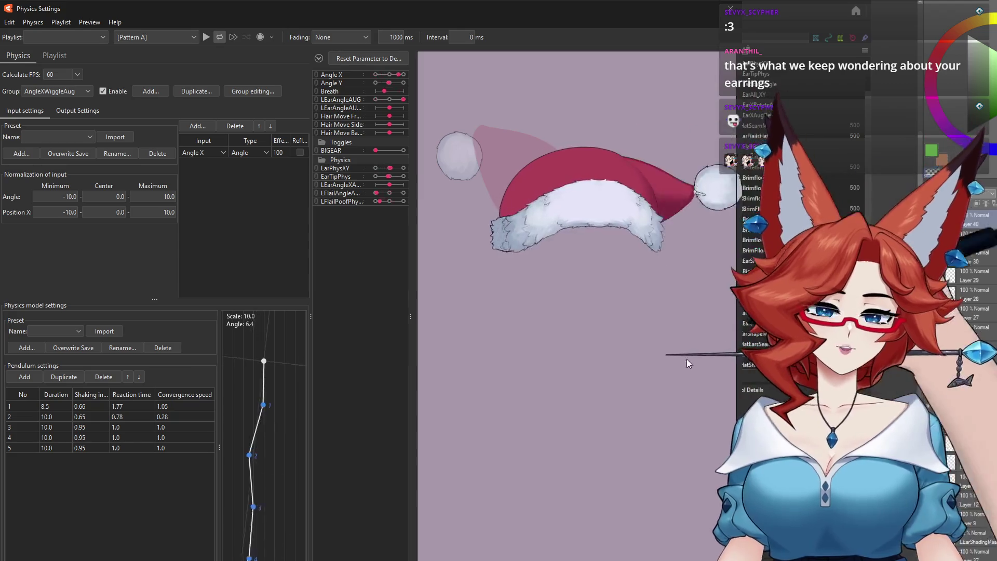
pyautogui.moveTo(387, 291)
pyautogui.mouseDown()
pyautogui.moveTo(567, 455)
pyautogui.moveTo(400, 250)
pyautogui.mouseUp()
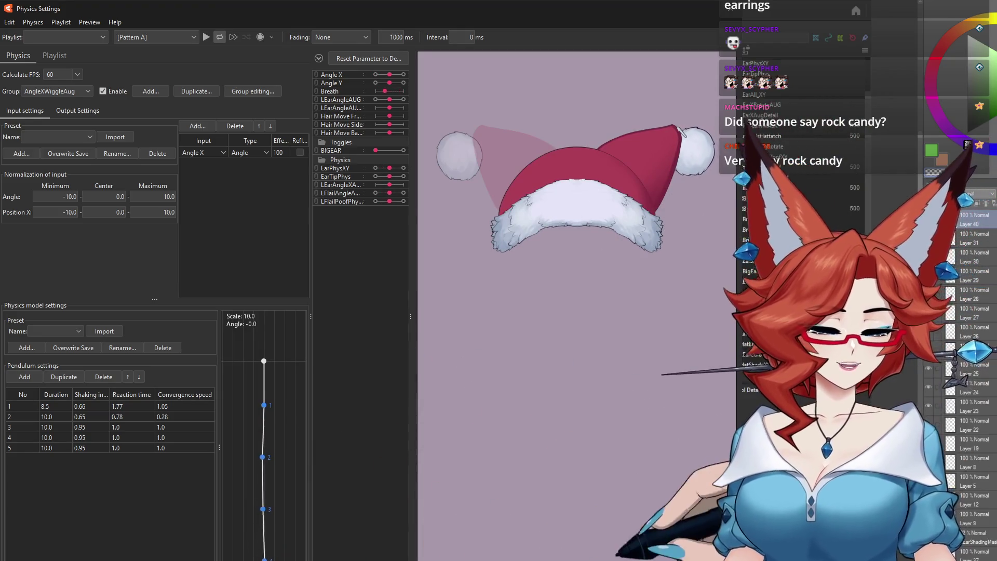
# Zoom in and out over the hat model and close the physics settings window
pyautogui.scroll(3, 582, 138)
pyautogui.scroll(3, 582, 138)
pyautogui.scroll(-5, 582, 138)
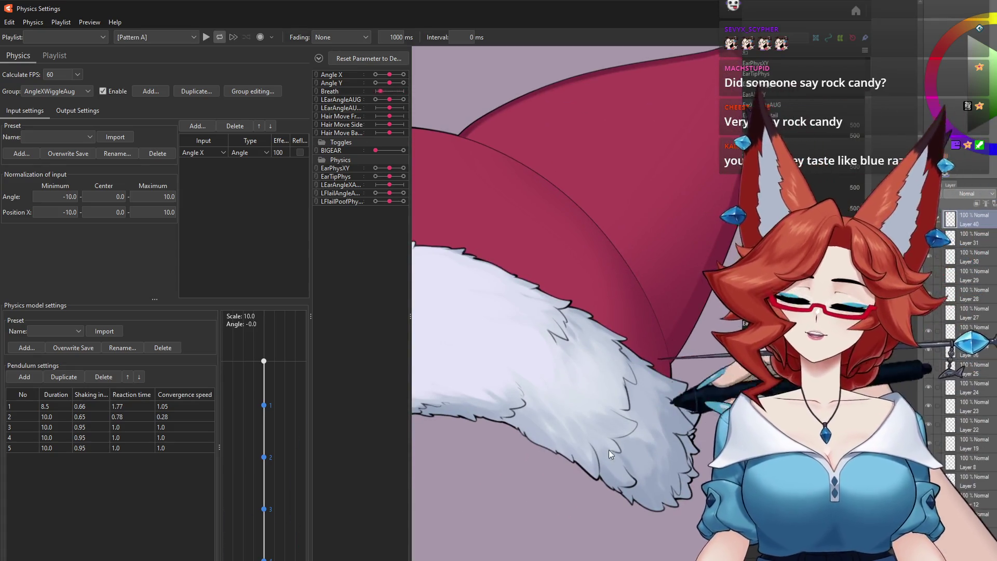
pyautogui.scroll(-5, 567, 362)
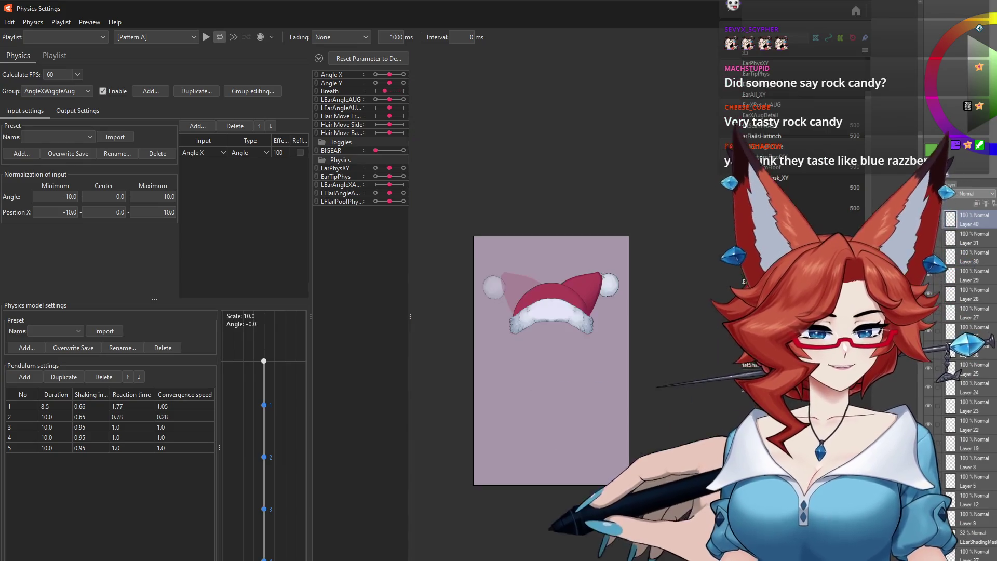
pyautogui.scroll(5, 567, 362)
pyautogui.scroll(3, 567, 363)
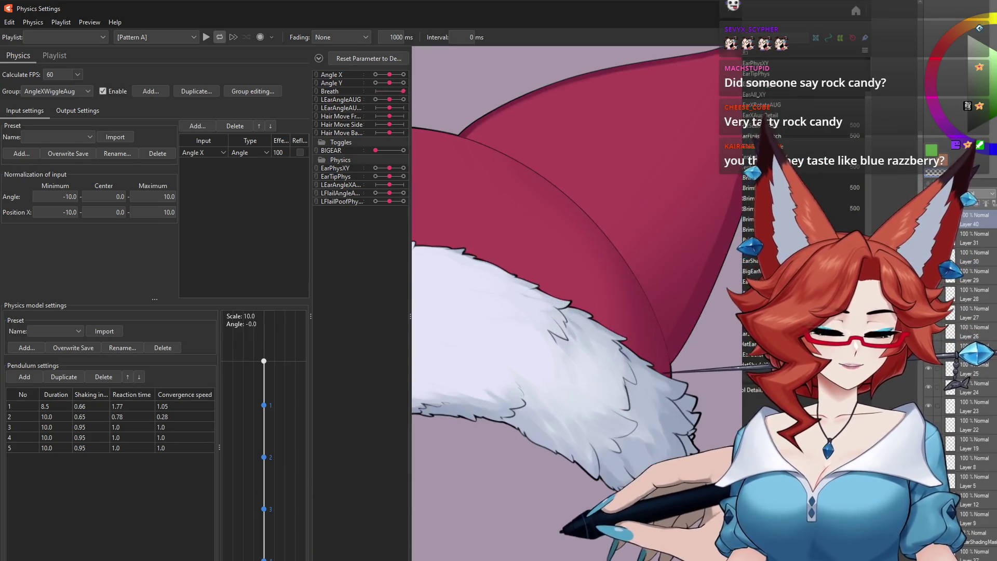
pyautogui.scroll(-3, 567, 362)
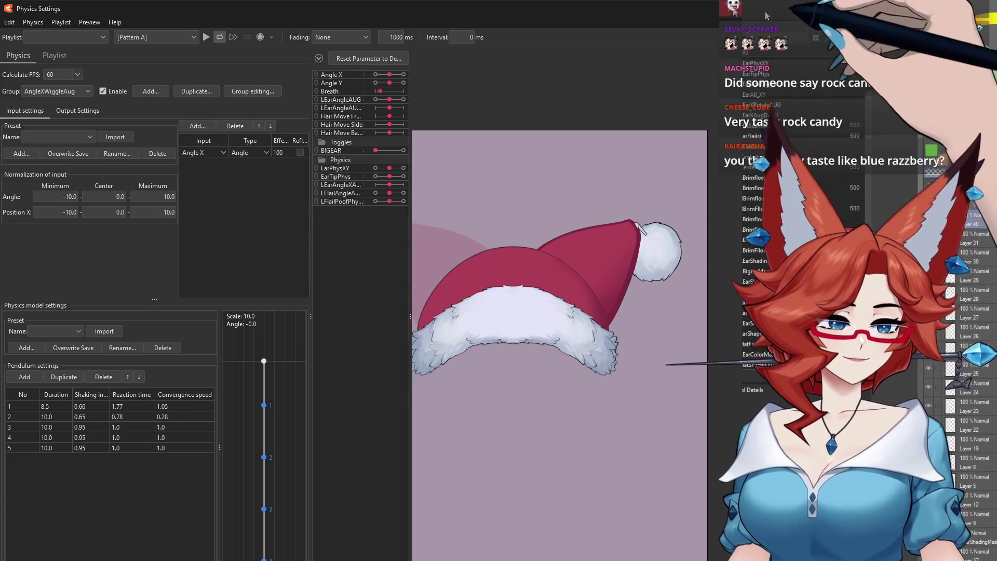
pyautogui.click(763, 10)
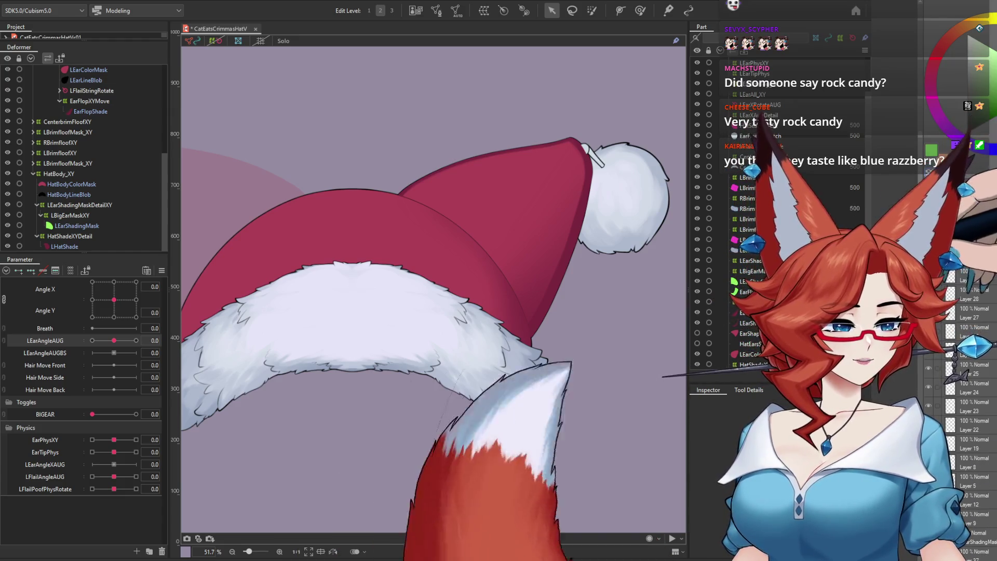
pyautogui.scroll(-3, 737, 207)
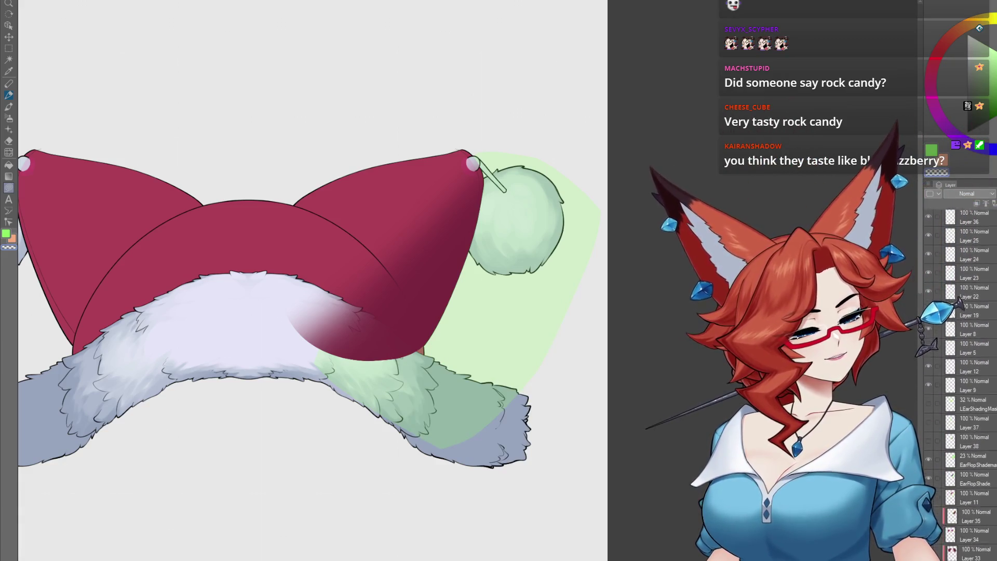
# With the sampled maroon and shading layers hidden, ink dark red along the hat's top edge and inner curve
pyautogui.scroll(-3, 989, 459)
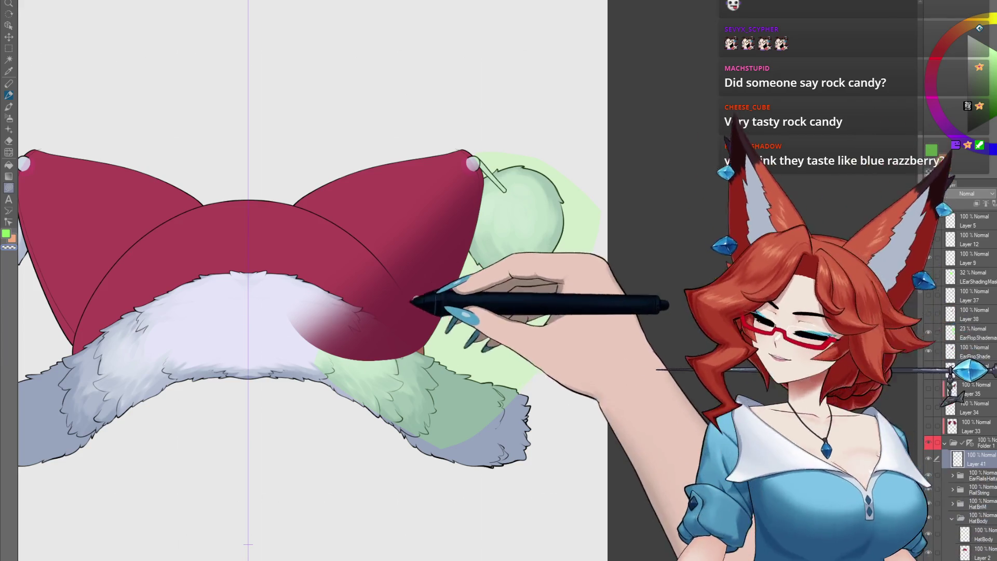
pyautogui.keyDown('alt'); pyautogui.click(441, 281); pyautogui.keyUp('alt')
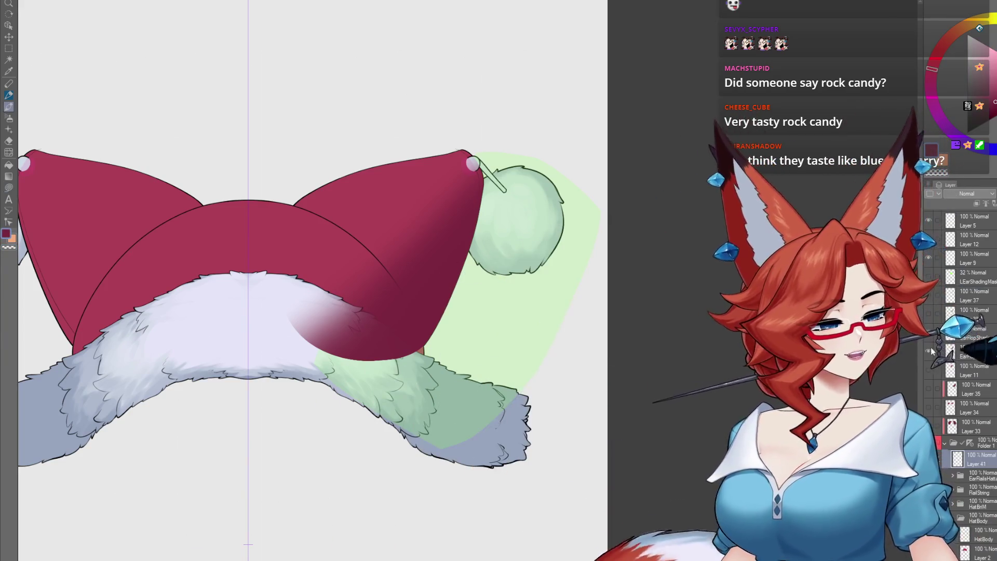
pyautogui.click(928, 336)
pyautogui.press('h')
pyautogui.scroll(3, 570, 258)
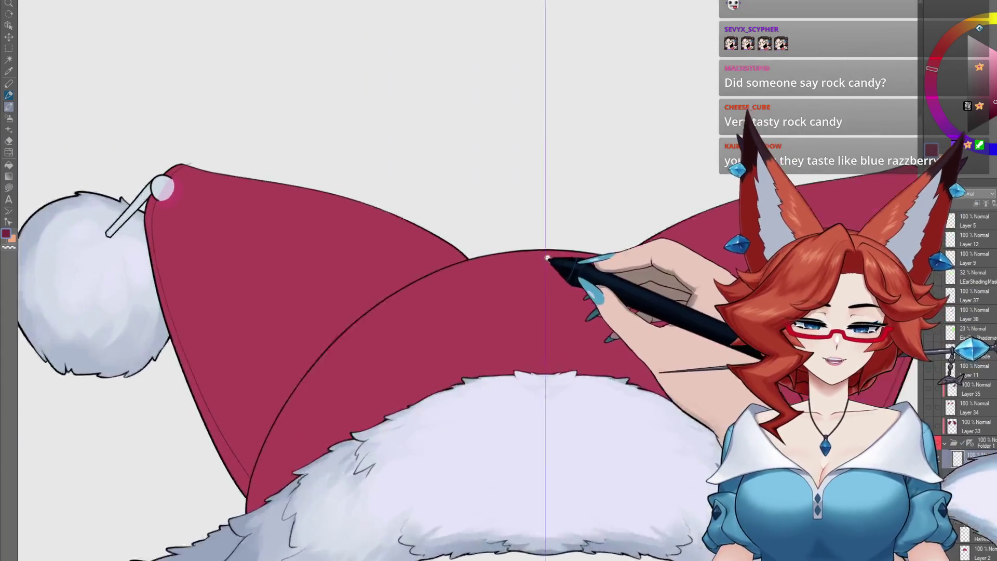
pyautogui.scroll(2, 570, 259)
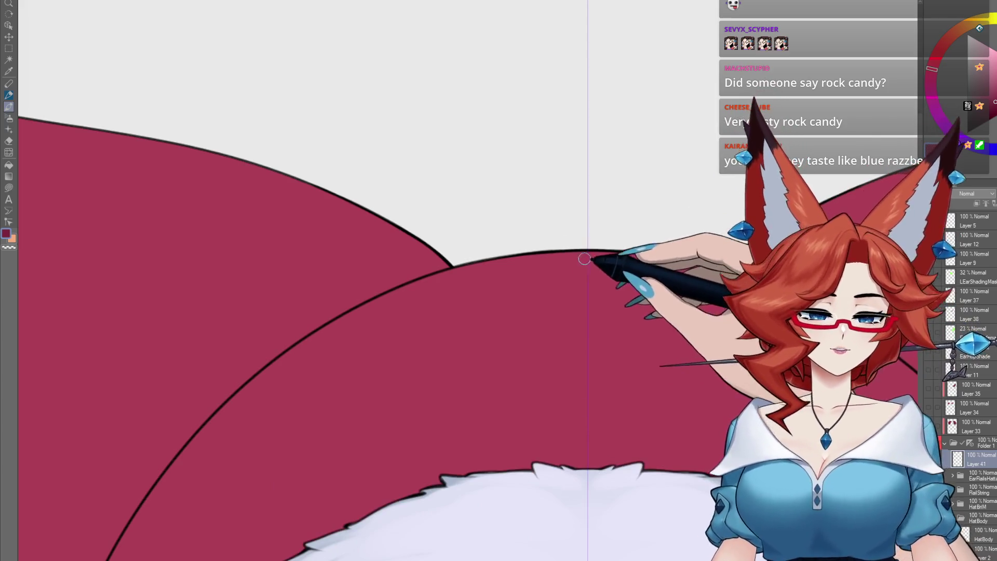
pyautogui.moveTo(551, 252); pyautogui.dragTo(602, 252)
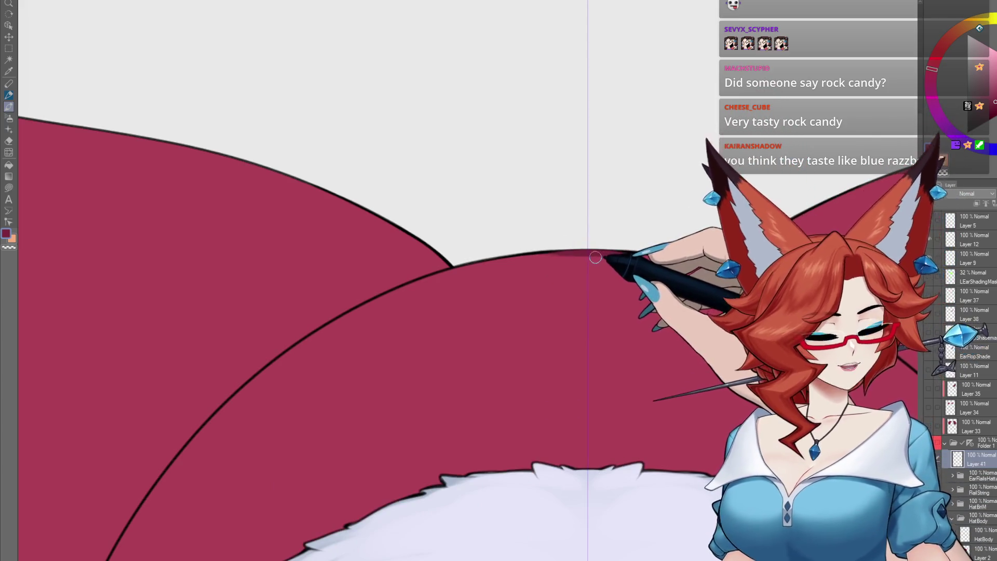
pyautogui.moveTo(595, 257); pyautogui.dragTo(609, 255)
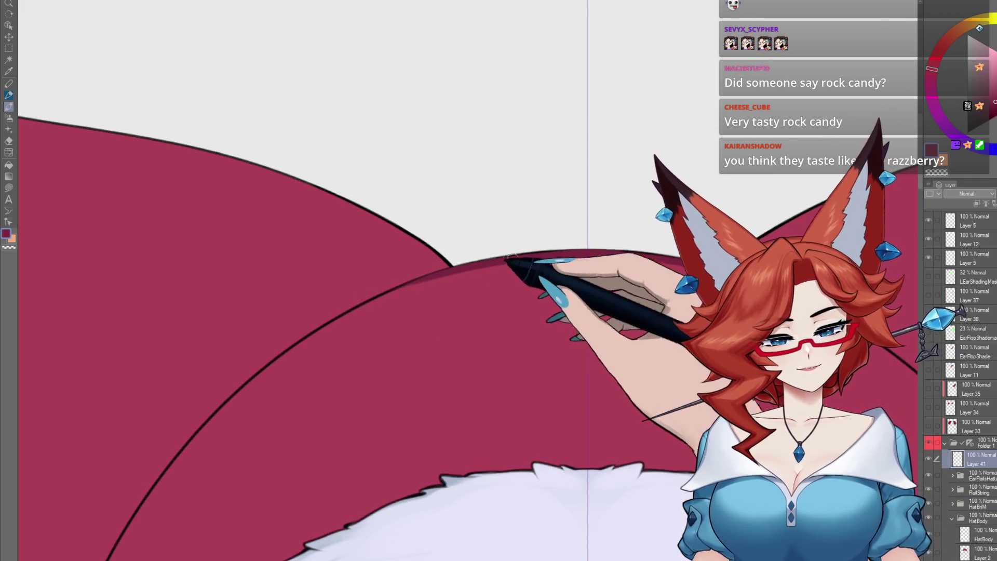
pyautogui.moveTo(412, 289)
pyautogui.mouseDown()
pyautogui.moveTo(245, 390)
pyautogui.moveTo(485, 267)
pyautogui.mouseUp()
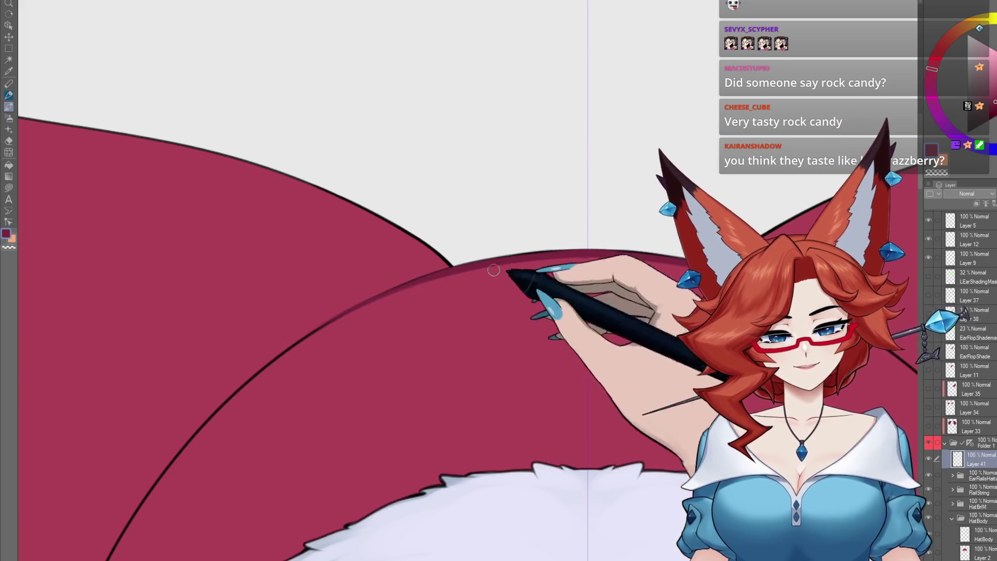
# On a new layer, airbrush a soft pink highlight over the hat top above the fur trim
pyautogui.moveTo(569, 387)
pyautogui.mouseDown()
pyautogui.moveTo(456, 357)
pyautogui.moveTo(470, 388)
pyautogui.mouseUp()
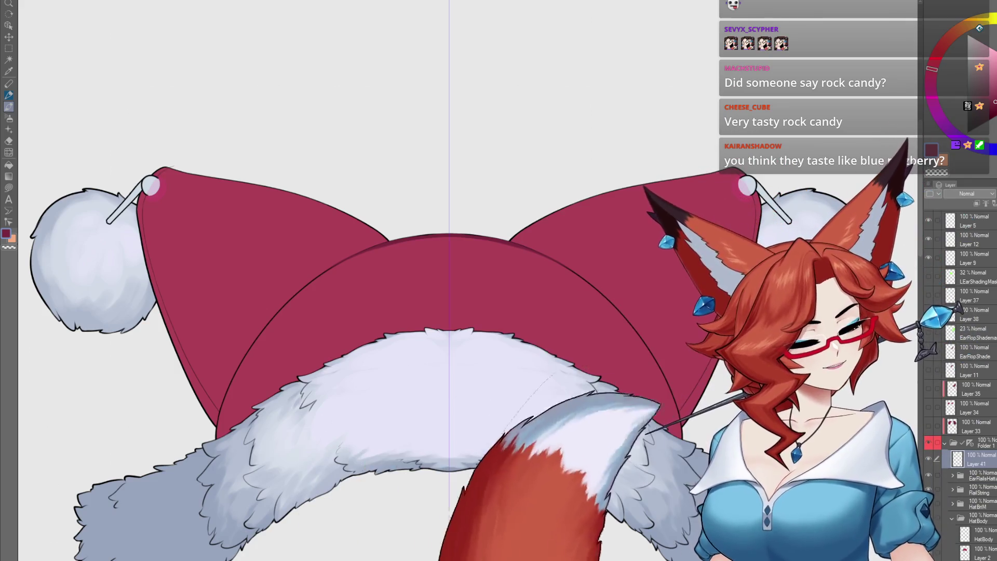
pyautogui.hotkey('ctrl', 'shift', 'n')
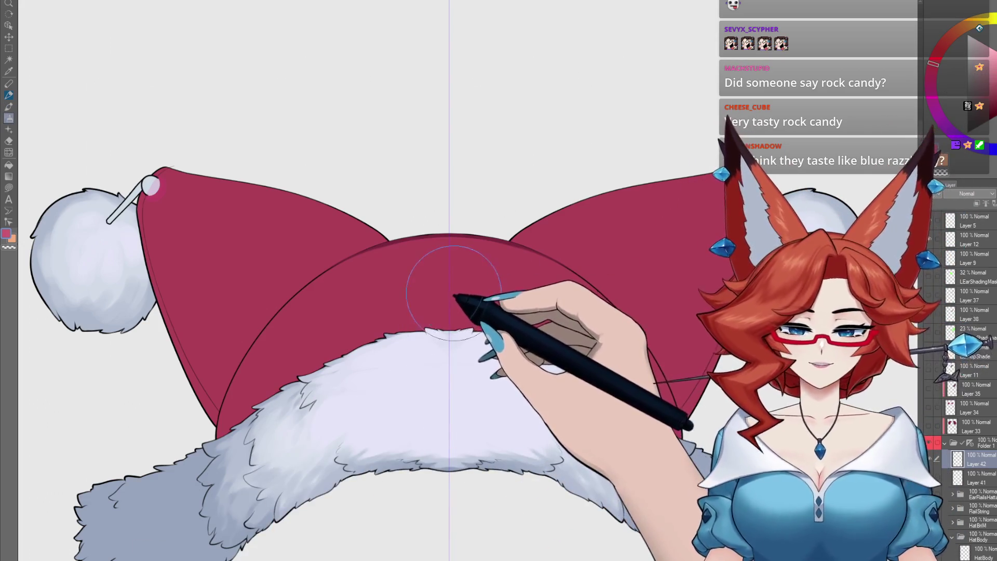
pyautogui.moveTo(438, 263)
pyautogui.mouseDown()
pyautogui.moveTo(461, 294)
pyautogui.moveTo(396, 289)
pyautogui.moveTo(447, 345)
pyautogui.moveTo(498, 332)
pyautogui.moveTo(465, 277)
pyautogui.moveTo(309, 320)
pyautogui.moveTo(497, 310)
pyautogui.moveTo(300, 351)
pyautogui.moveTo(431, 357)
pyautogui.moveTo(470, 399)
pyautogui.mouseUp()
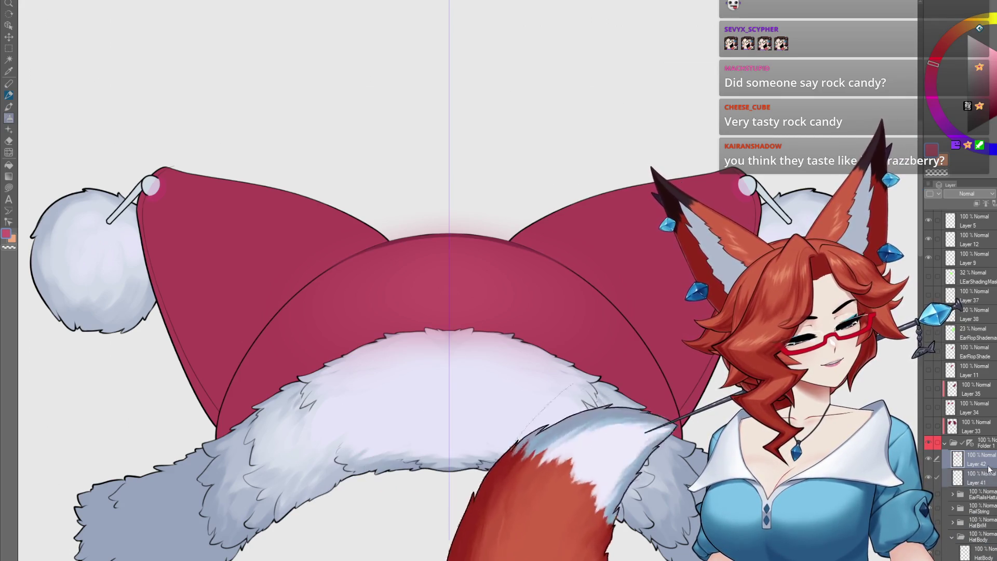
pyautogui.hotkey('ctrl', 'Tab')
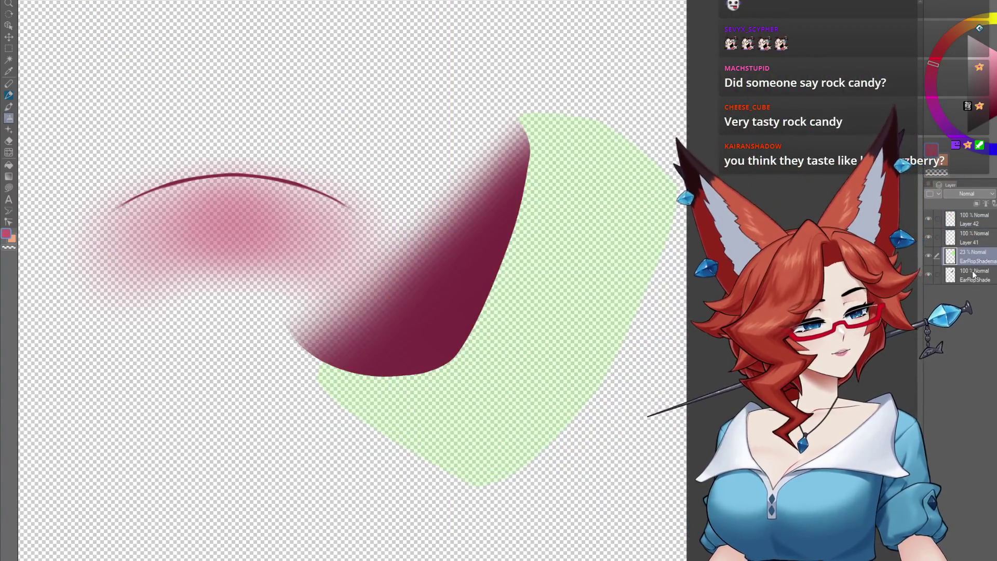
# Compare the pink highlight layer on and off, then name it HatBodyHL
pyautogui.press('Delete')
pyautogui.press('Delete')
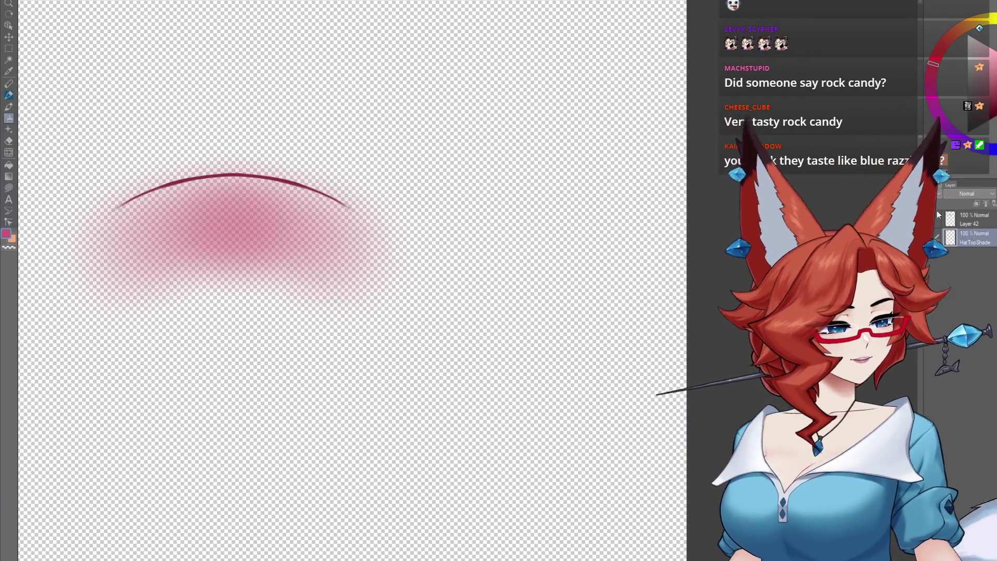
pyautogui.click(929, 219)
pyautogui.click(928, 219)
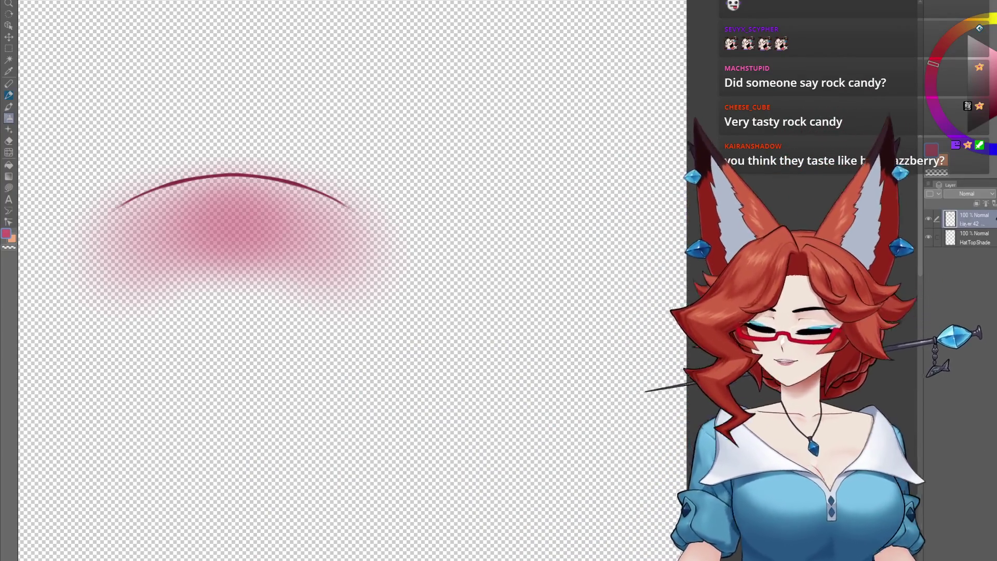
pyautogui.write('HatBodyHL')
pyautogui.press('Return')
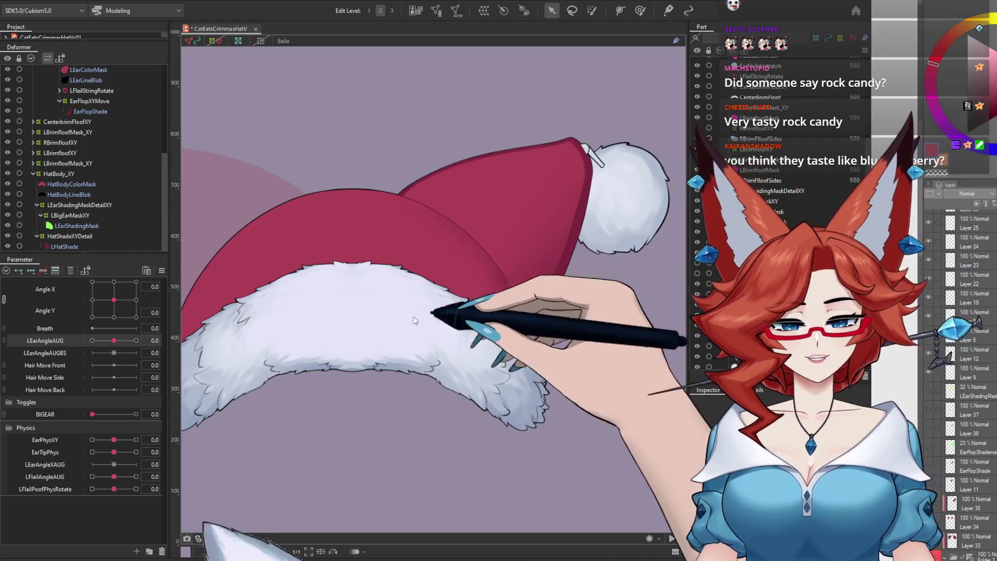
# Select the fur brim, hat body, HatBodyColorMask and HatBodyHL art meshes to compare their meshes
pyautogui.click(416, 348)
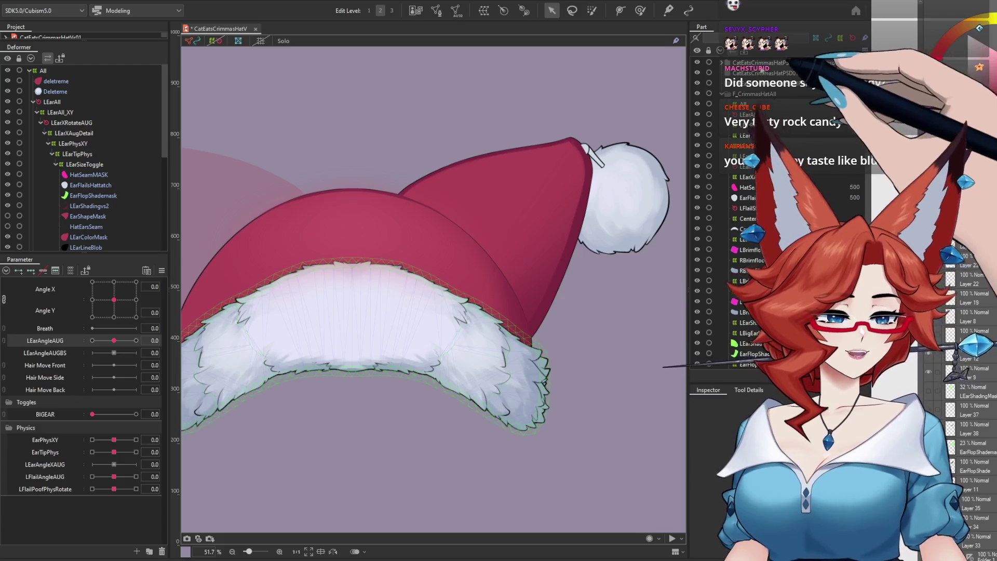
pyautogui.click(379, 312)
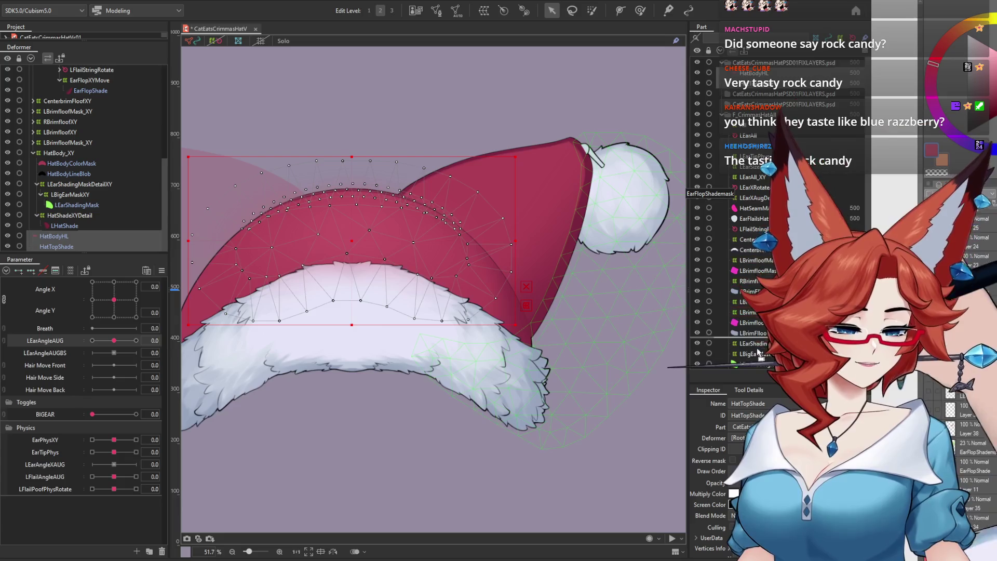
pyautogui.scroll(-3, 764, 358)
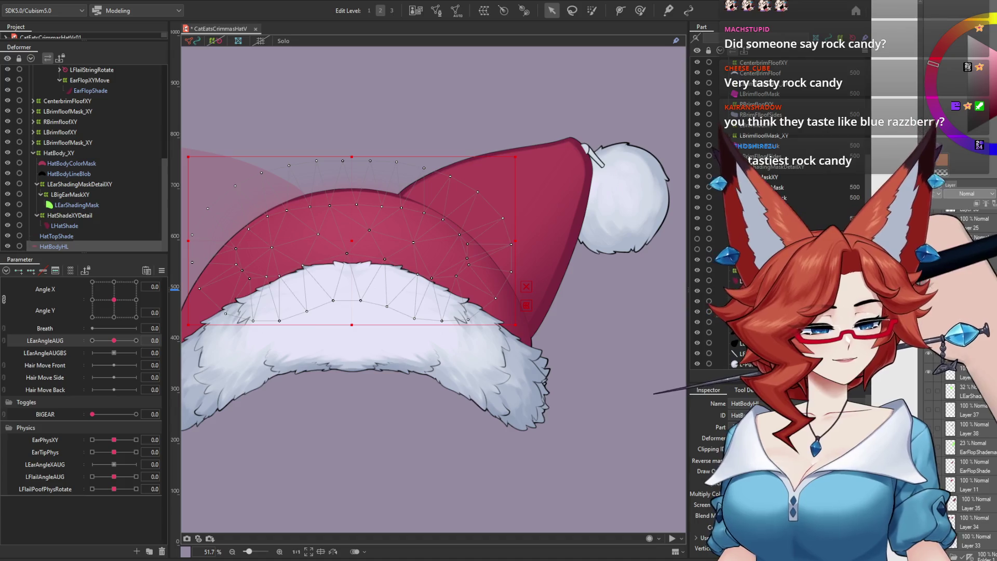
pyautogui.click(352, 311)
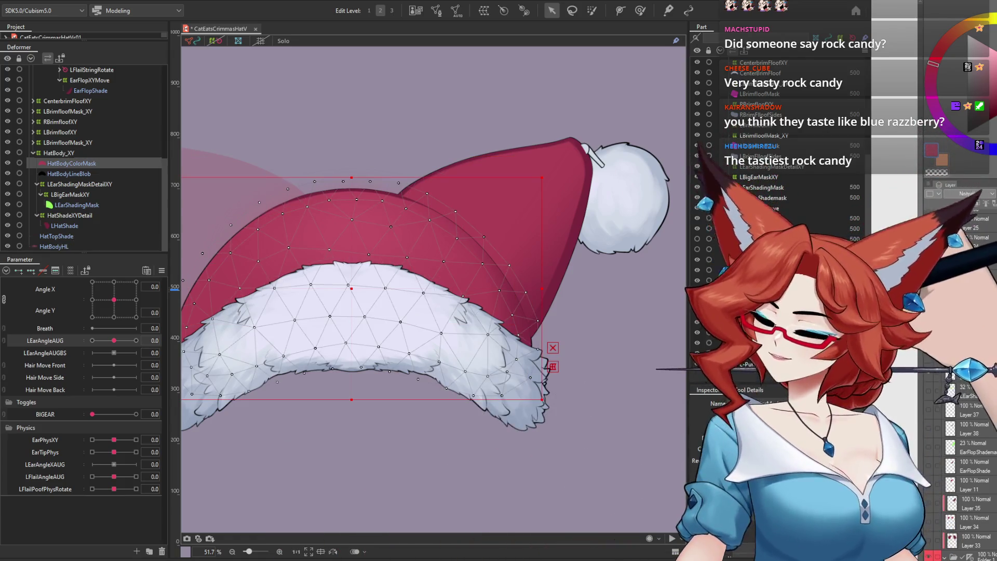
pyautogui.click(351, 234)
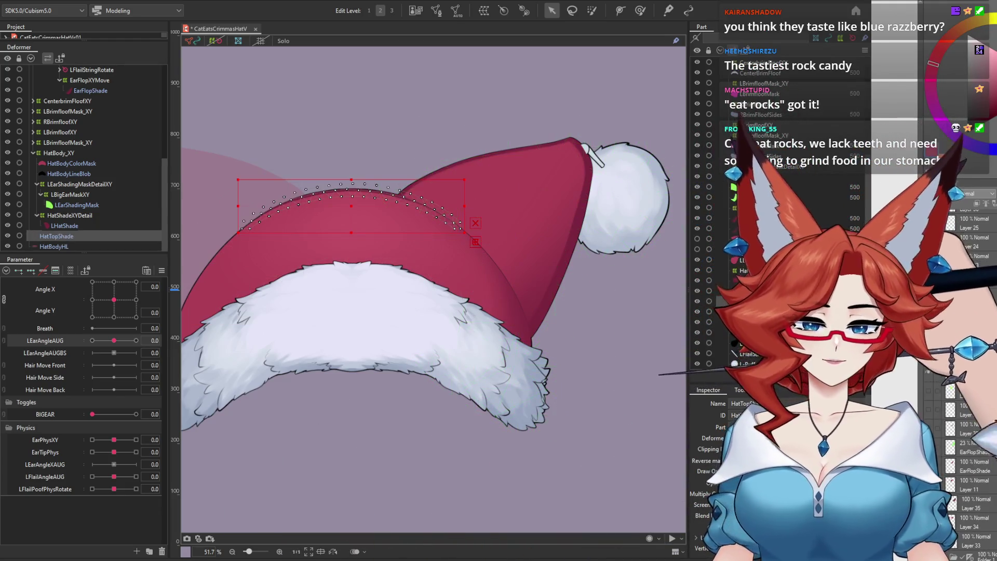
# Move HatTopShade and HatBodyHL together under the HatBody_XY deformer
pyautogui.moveTo(114, 299)
pyautogui.mouseDown()
pyautogui.moveTo(134, 323)
pyautogui.moveTo(113, 305)
pyautogui.mouseUp()
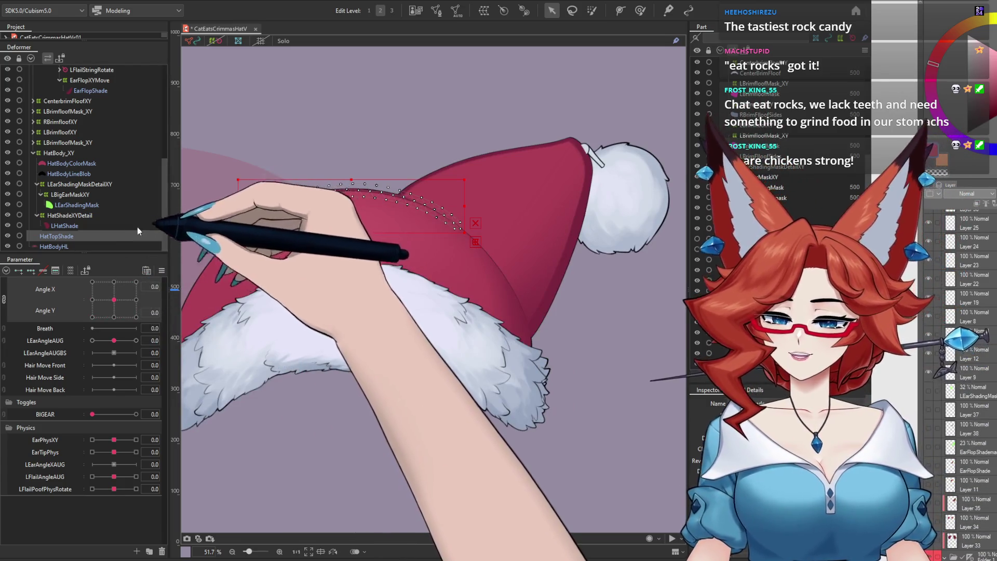
pyautogui.keyDown('ctrl'); pyautogui.click(60, 246); pyautogui.keyUp('ctrl')
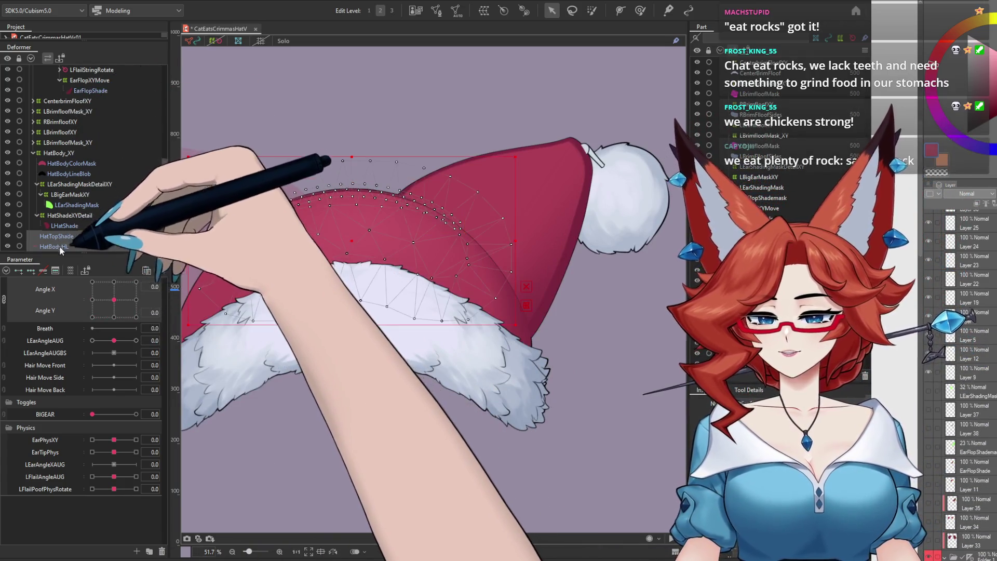
pyautogui.moveTo(65, 238); pyautogui.dragTo(67, 154)
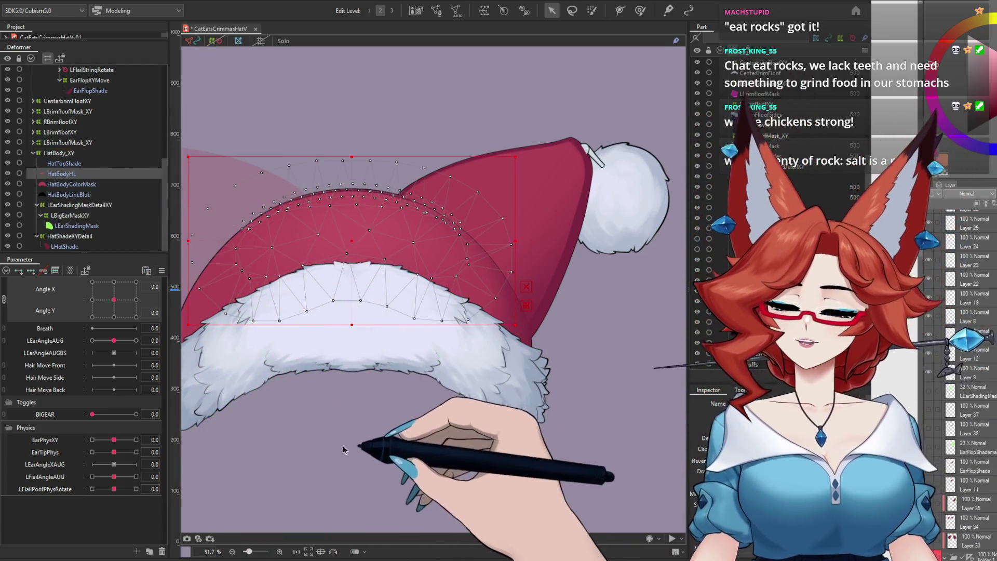
pyautogui.click(333, 471)
# Turn the head to its extremes to check the highlight follows, and inspect the HatBodyHL mesh
pyautogui.moveTo(113, 299)
pyautogui.mouseDown()
pyautogui.moveTo(143, 301)
pyautogui.moveTo(73, 290)
pyautogui.moveTo(167, 304)
pyautogui.moveTo(59, 304)
pyautogui.moveTo(138, 271)
pyautogui.moveTo(47, 343)
pyautogui.mouseUp()
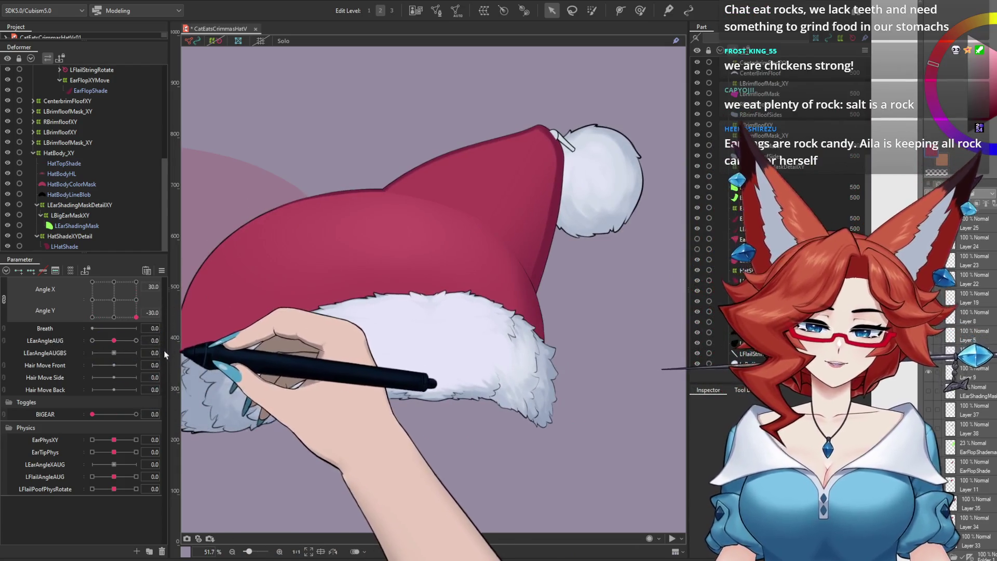
pyautogui.moveTo(48, 344); pyautogui.dragTo(145, 362)
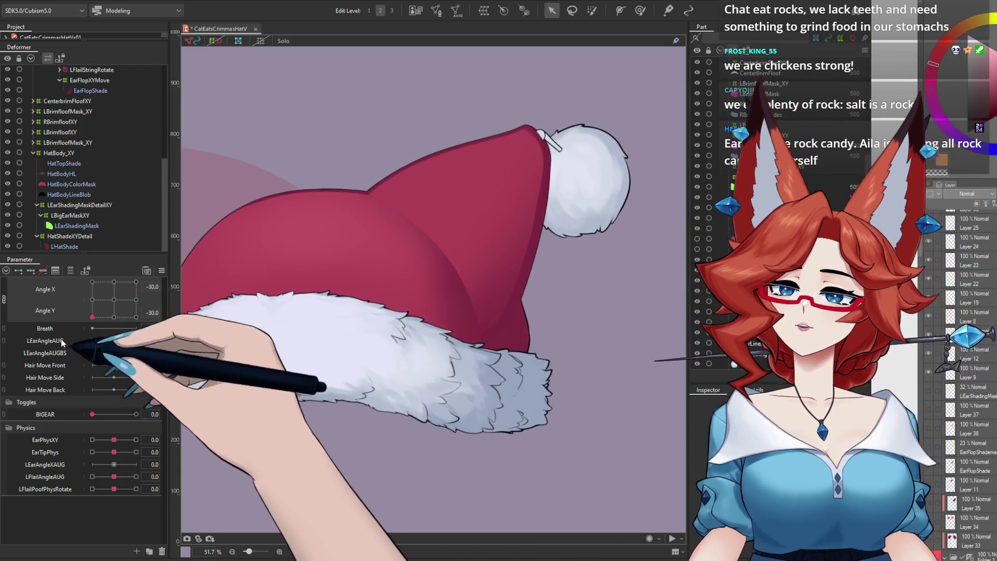
pyautogui.moveTo(136, 317); pyautogui.dragTo(113, 302)
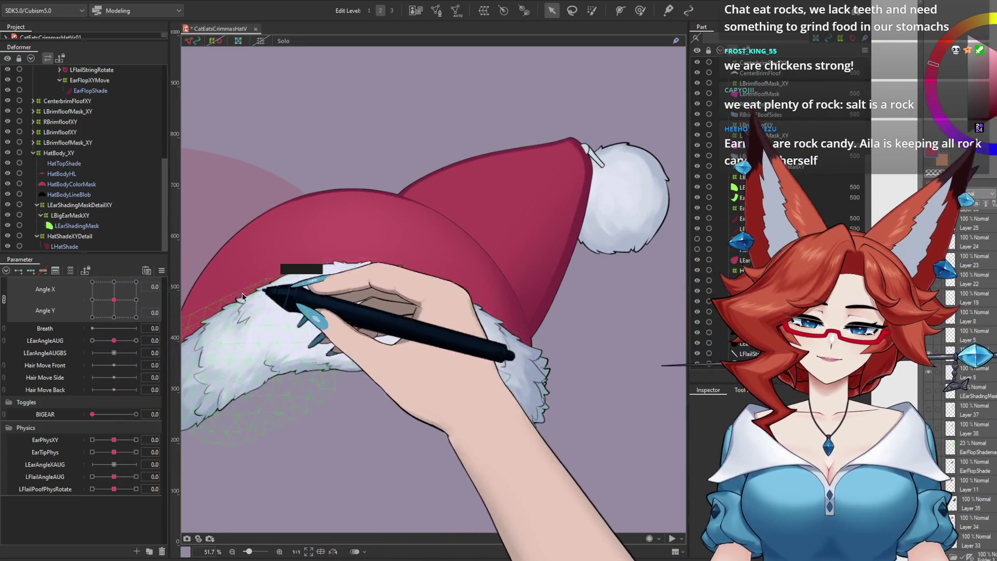
pyautogui.click(67, 174)
pyautogui.click(71, 175)
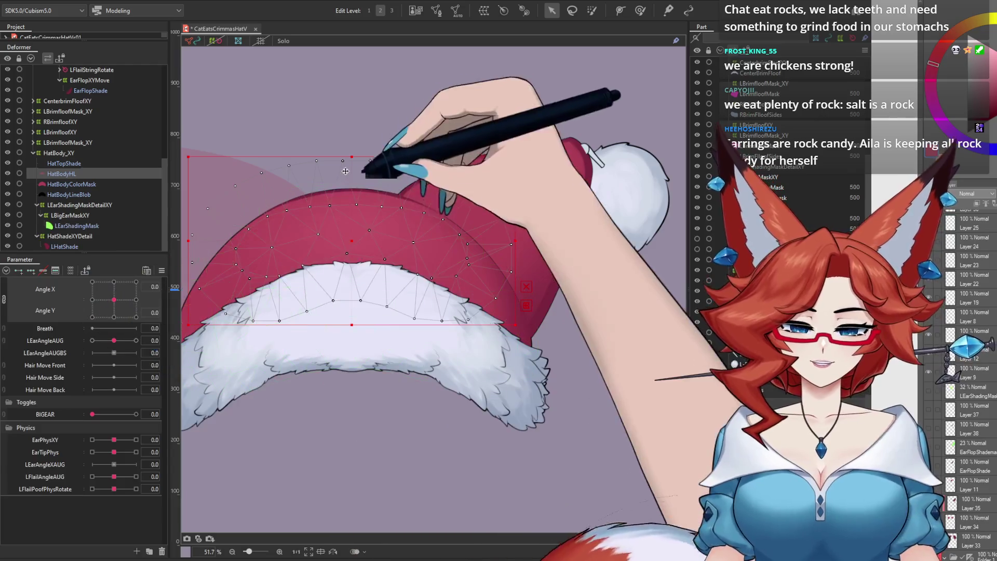
pyautogui.click(352, 174)
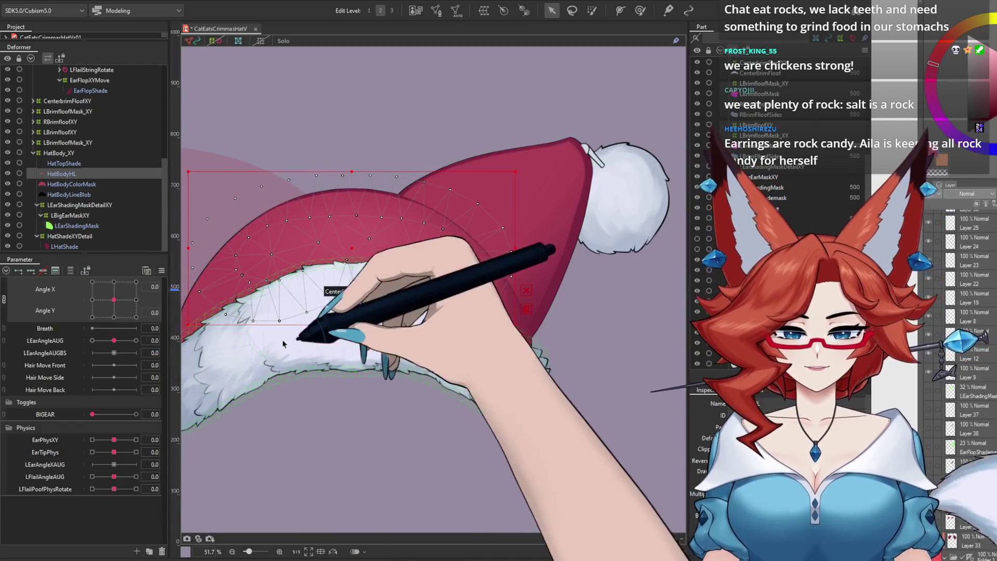
pyautogui.moveTo(114, 299)
pyautogui.mouseDown()
pyautogui.moveTo(92, 301)
pyautogui.moveTo(114, 298)
pyautogui.mouseUp()
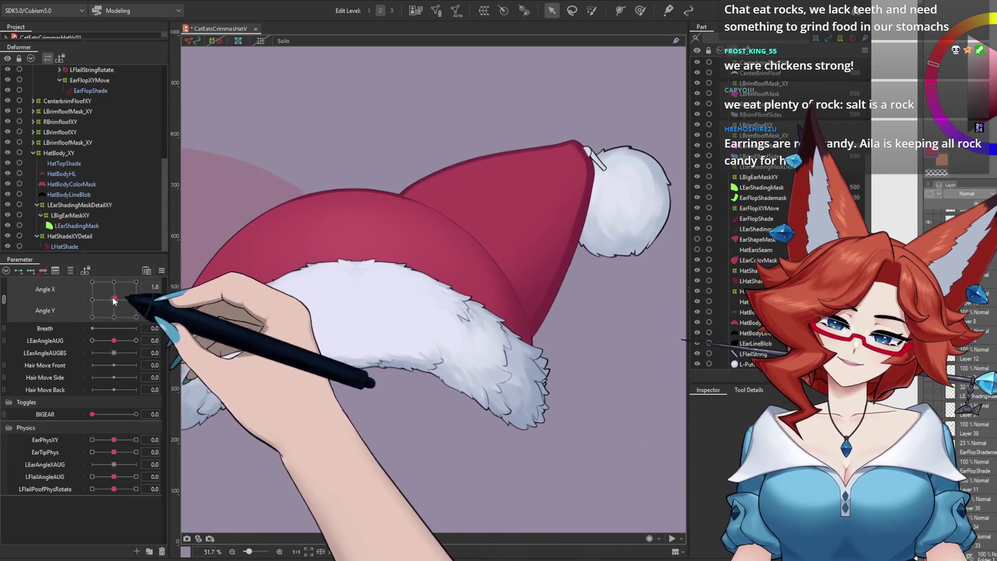
pyautogui.scroll(-3, 412, 389)
# Preview the hat turning right, fully left and back to front with the Angle X/Y pad
pyautogui.moveTo(451, 397); pyautogui.dragTo(390, 371)
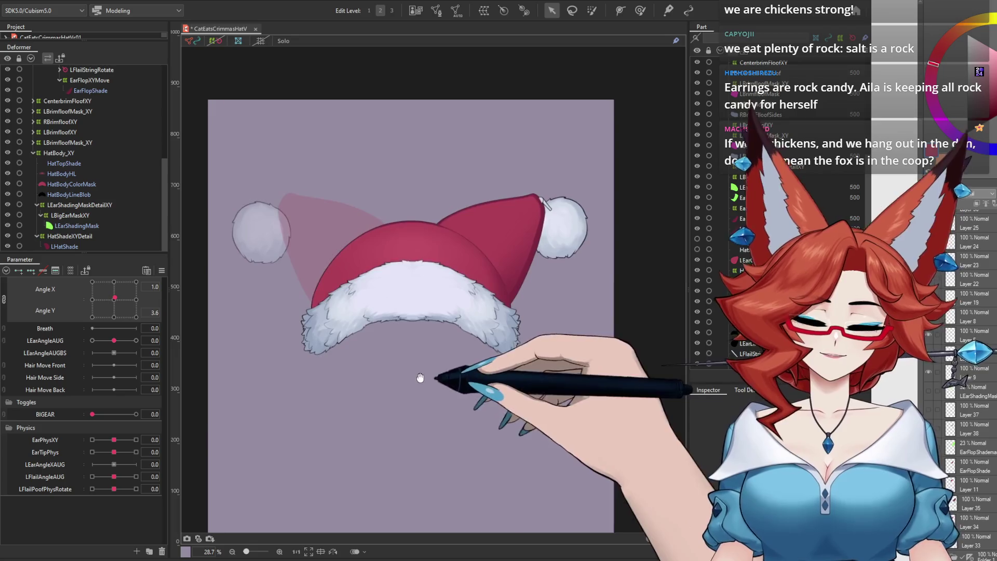
pyautogui.click(114, 299)
pyautogui.moveTo(117, 294)
pyautogui.mouseDown()
pyautogui.moveTo(73, 321)
pyautogui.moveTo(164, 306)
pyautogui.moveTo(141, 352)
pyautogui.moveTo(158, 267)
pyautogui.mouseUp()
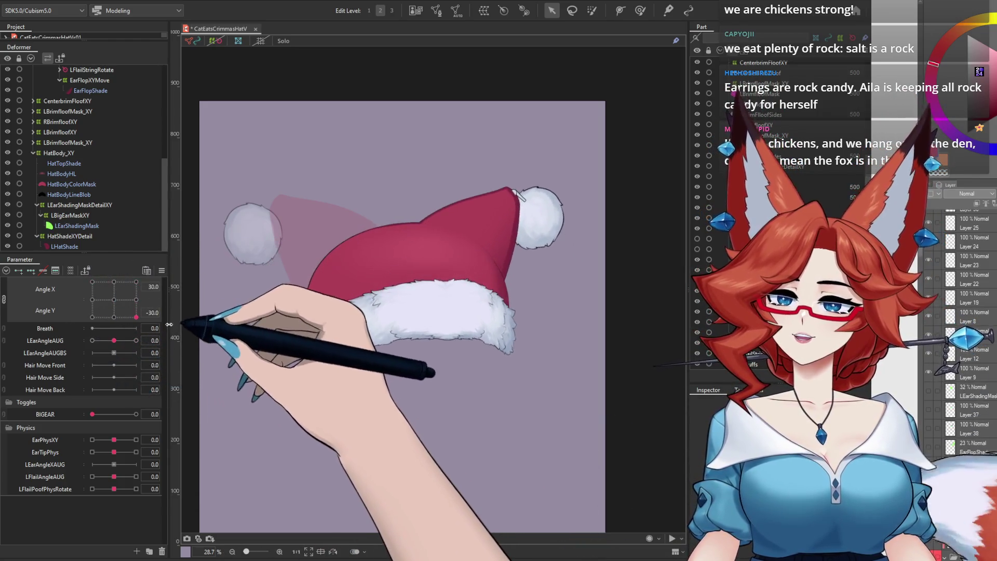
pyautogui.moveTo(171, 338); pyautogui.dragTo(36, 351)
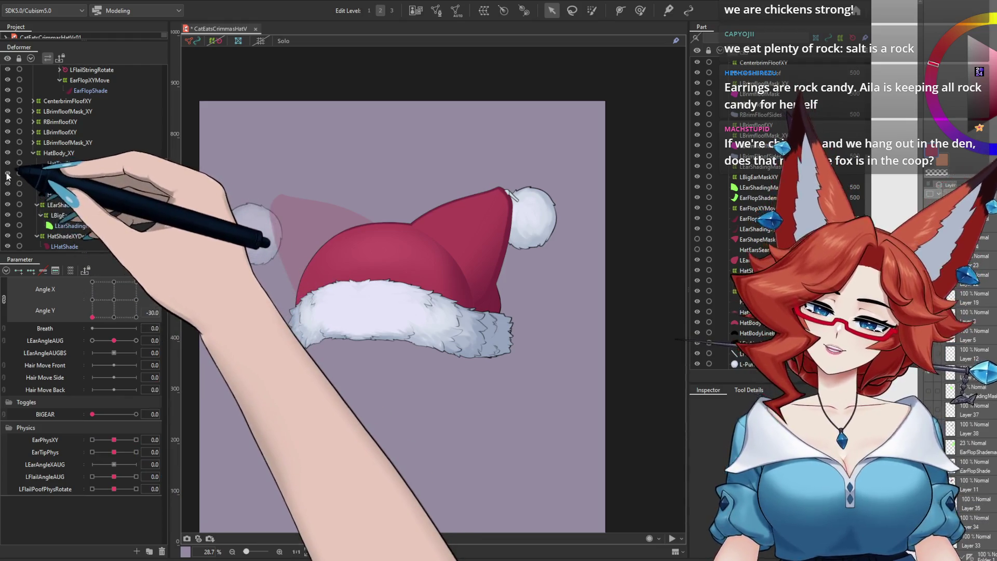
pyautogui.moveTo(92, 316)
pyautogui.mouseDown()
pyautogui.moveTo(162, 292)
pyautogui.moveTo(133, 309)
pyautogui.mouseUp()
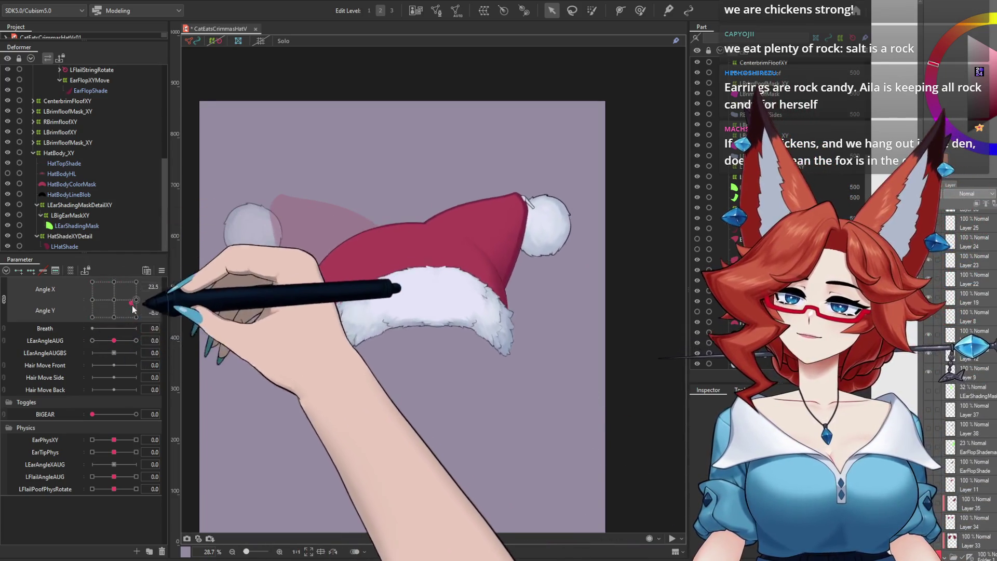
pyautogui.moveTo(132, 308); pyautogui.dragTo(113, 299)
# Check the right pompom, tilt the head once more, then reset Angle X and Y to 0
pyautogui.click(536, 344)
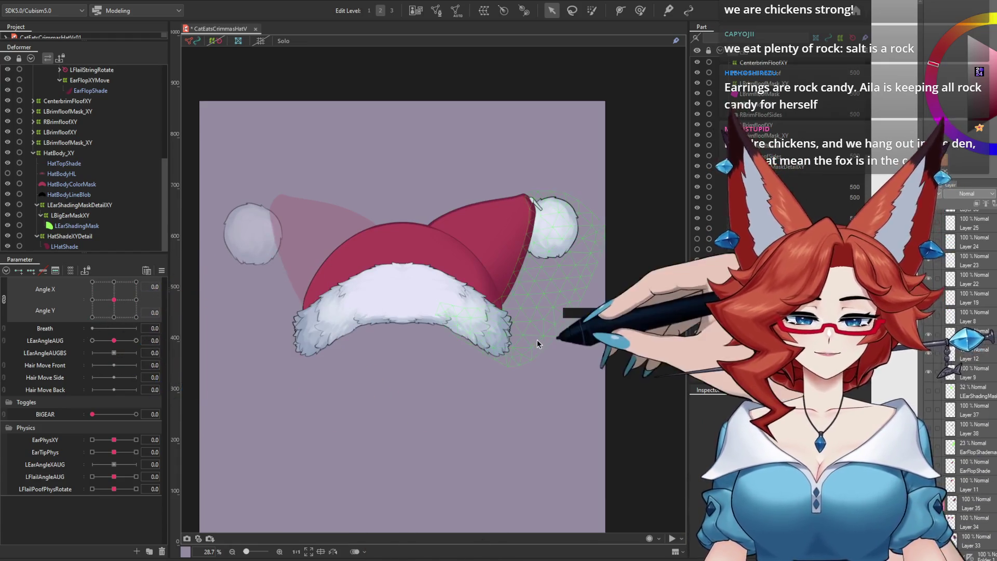
pyautogui.click(537, 349)
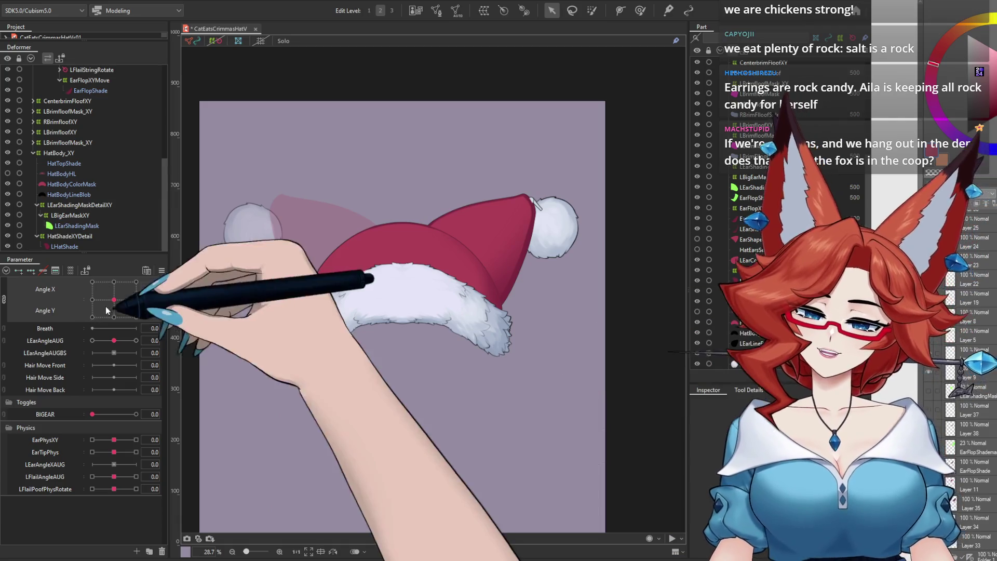
pyautogui.moveTo(114, 299); pyautogui.dragTo(121, 296)
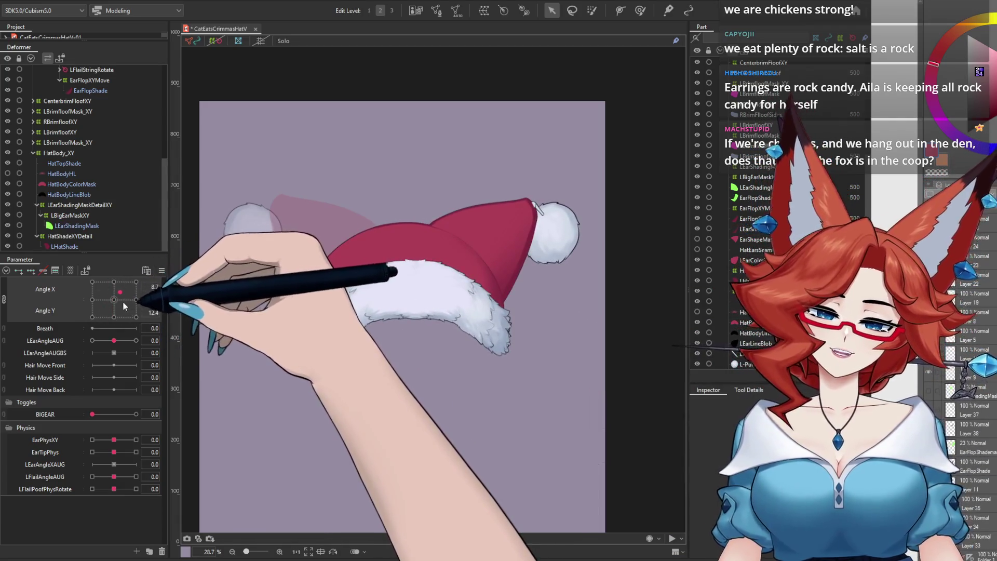
pyautogui.doubleClick(124, 306)
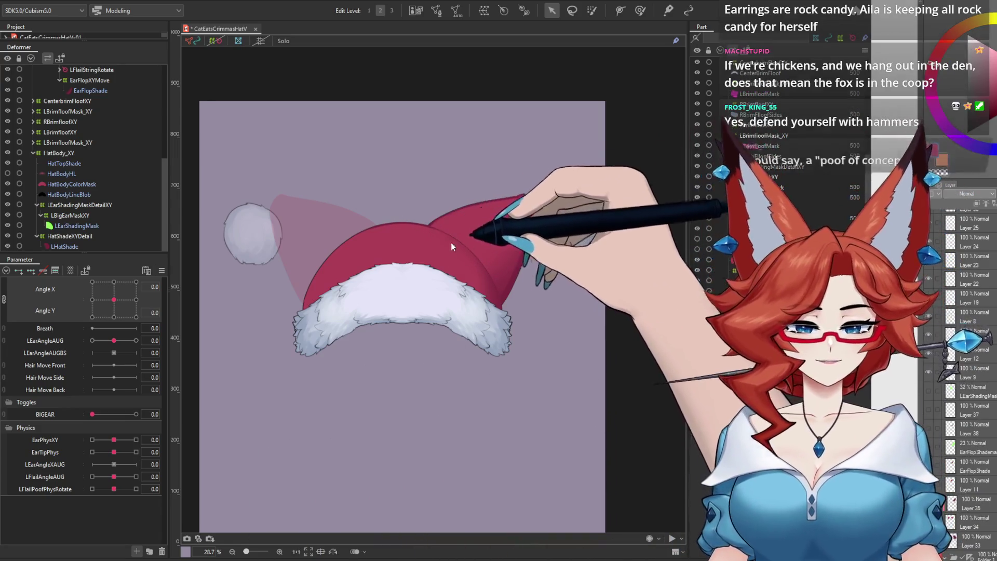
# Create the PoofPhysicVolumeChange parameter and move it into the Physics group
pyautogui.hotkey('ctrl', 'z')
pyautogui.click(310, 365)
pyautogui.moveTo(45, 328); pyautogui.dragTo(64, 502)
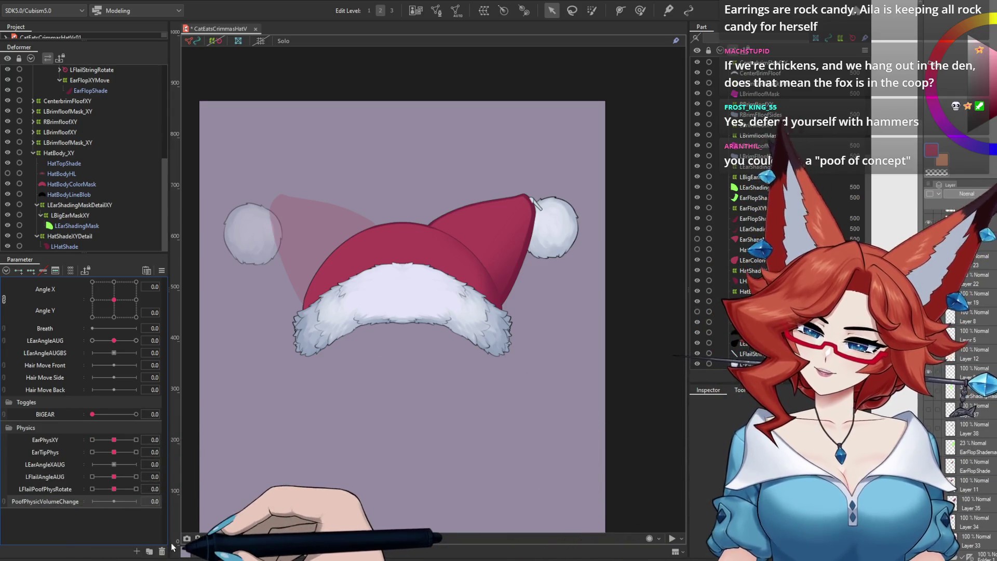
# Select the L-Puffs pompom mesh from the canvas and centre it in the view
pyautogui.scroll(3, 166, 161)
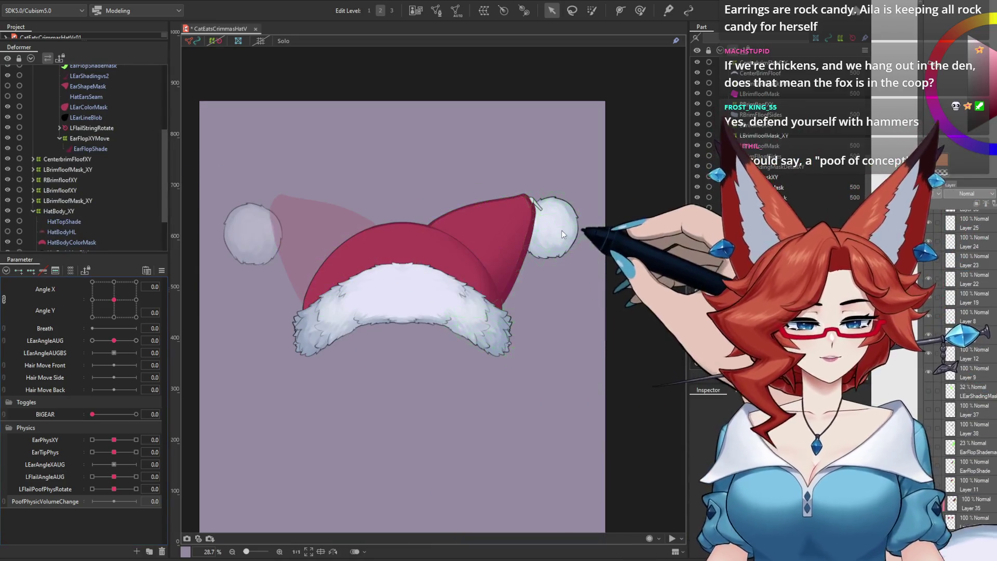
pyautogui.rightClick(563, 219)
pyautogui.click(685, 258)
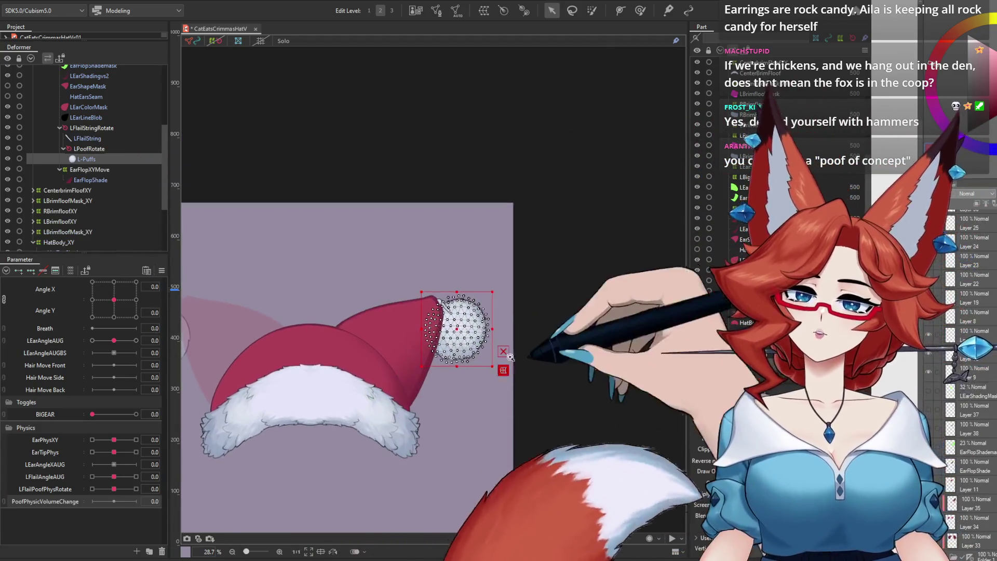
pyautogui.scroll(5, 564, 331)
pyautogui.moveTo(563, 331); pyautogui.dragTo(601, 332)
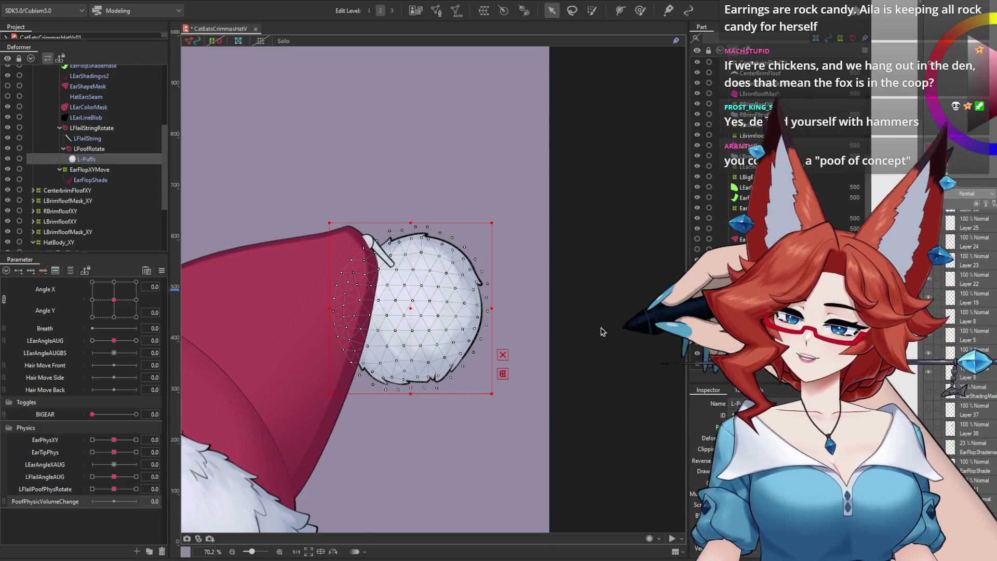
# Hide the HatEarsSeam and black hat interior parts so the L-Puffs pompom stands alone
pyautogui.click(7, 107)
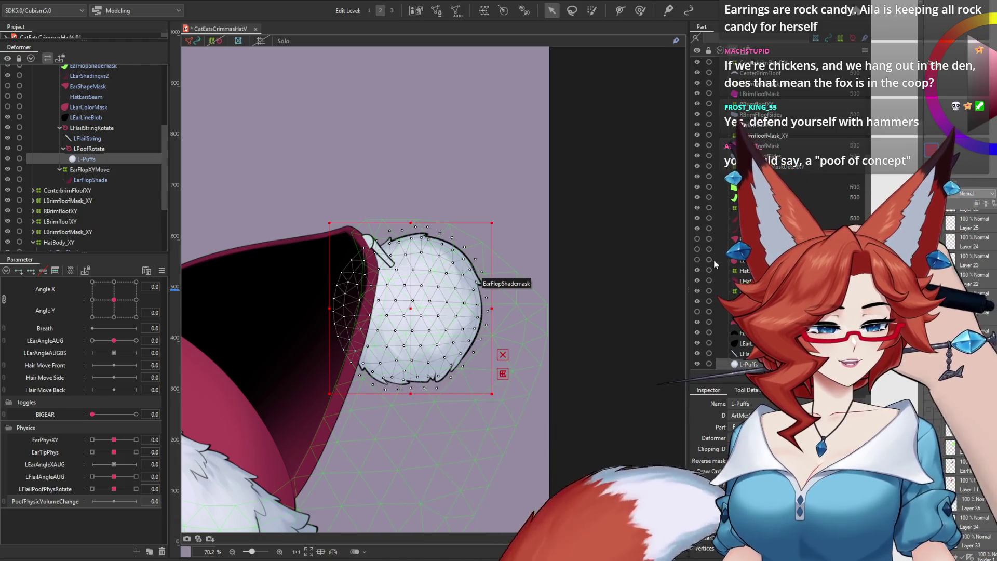
pyautogui.click(726, 250)
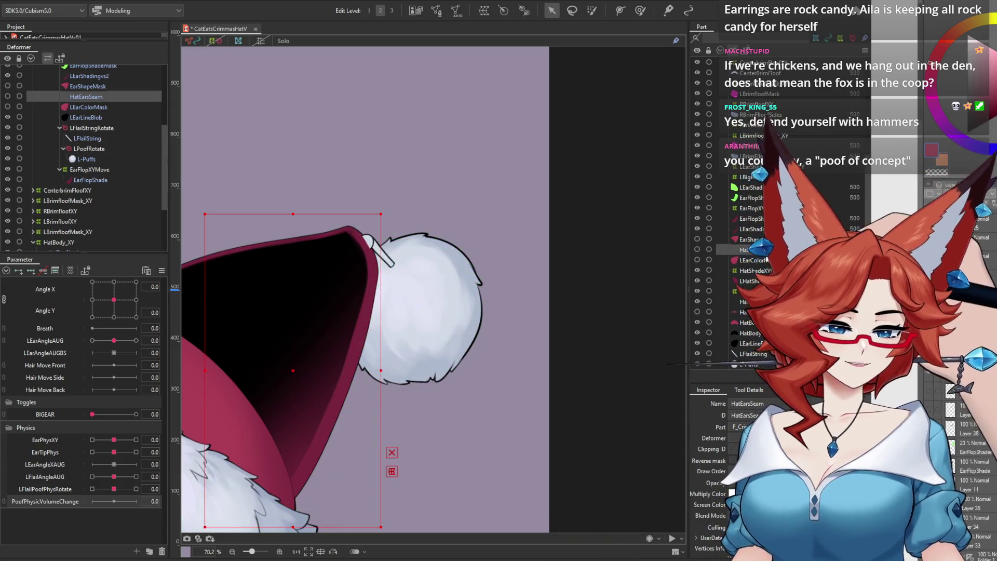
pyautogui.click(697, 259)
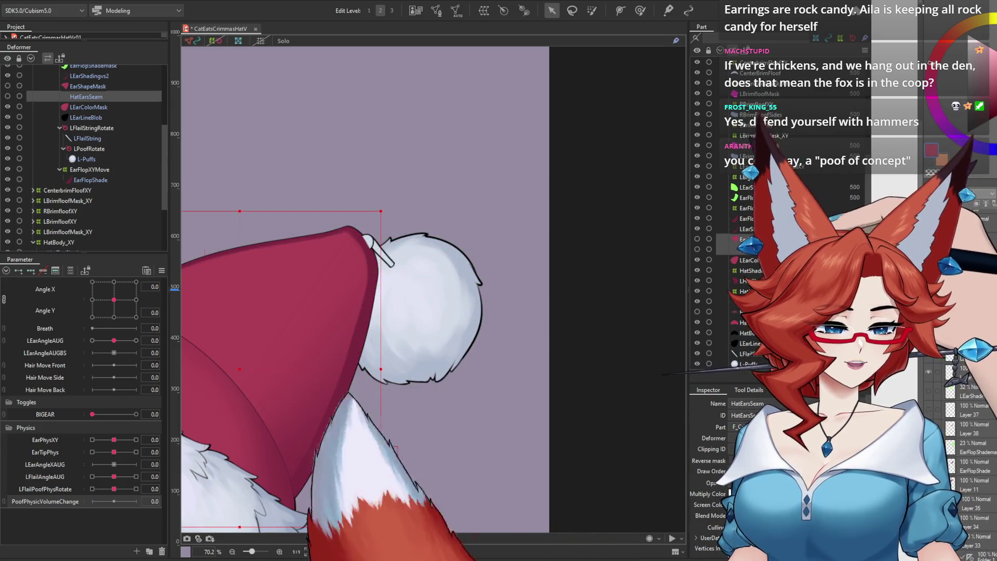
pyautogui.press('Delete')
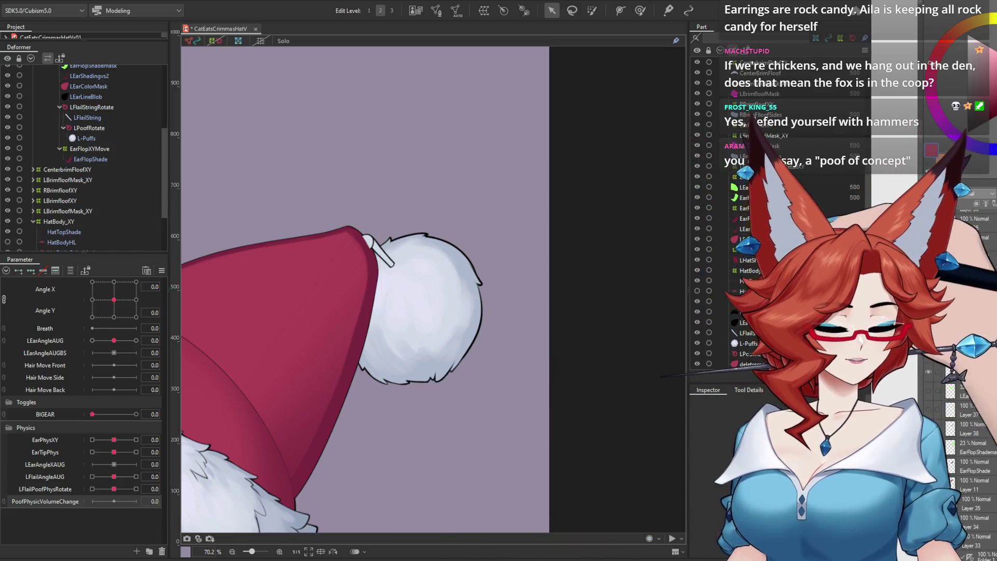
pyautogui.click(696, 227)
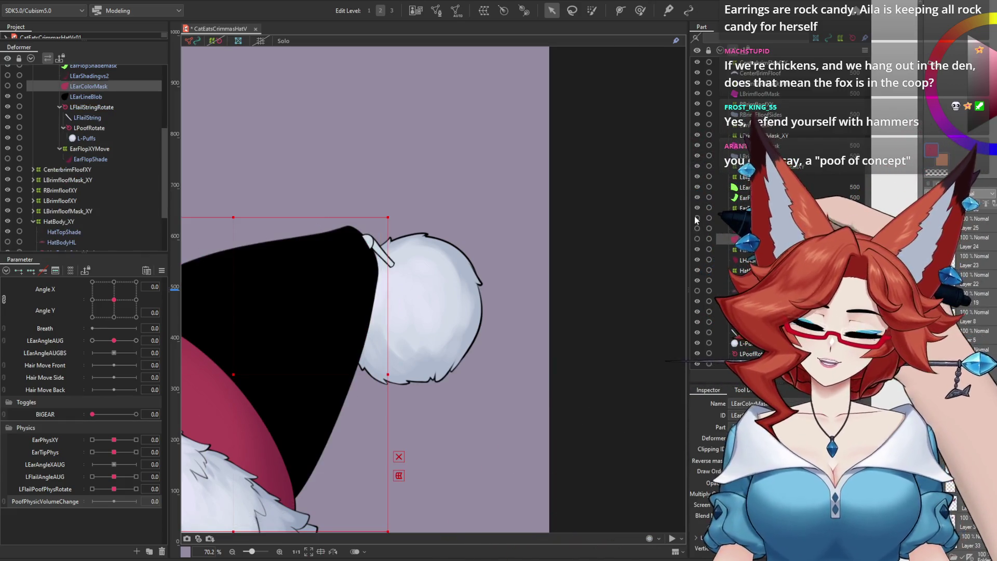
pyautogui.click(697, 330)
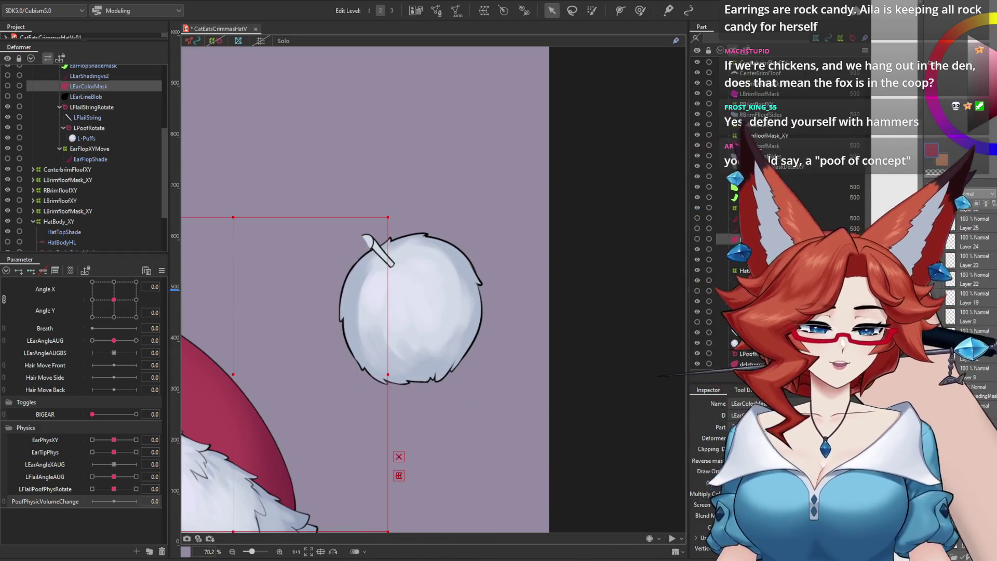
pyautogui.click(748, 343)
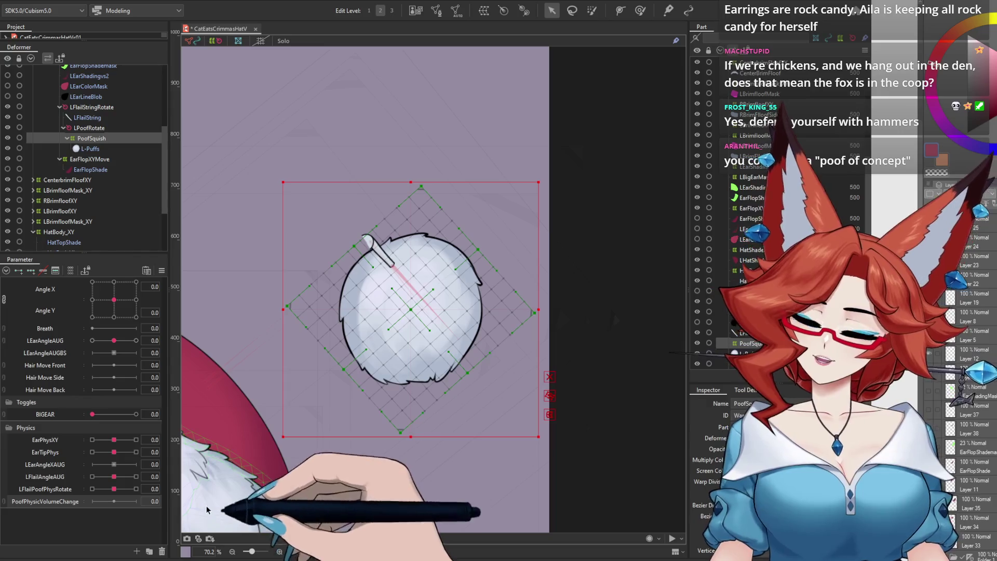
# Give PoofPhysicVolumeChange three keys and start squishing the pompom's PoofSquish warp at -10
pyautogui.click(30, 270)
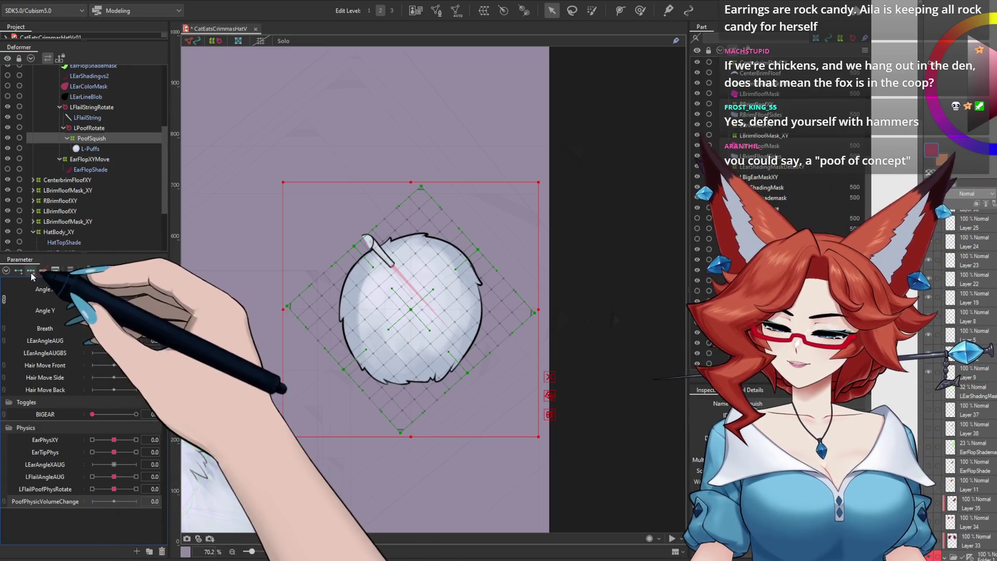
pyautogui.click(92, 501)
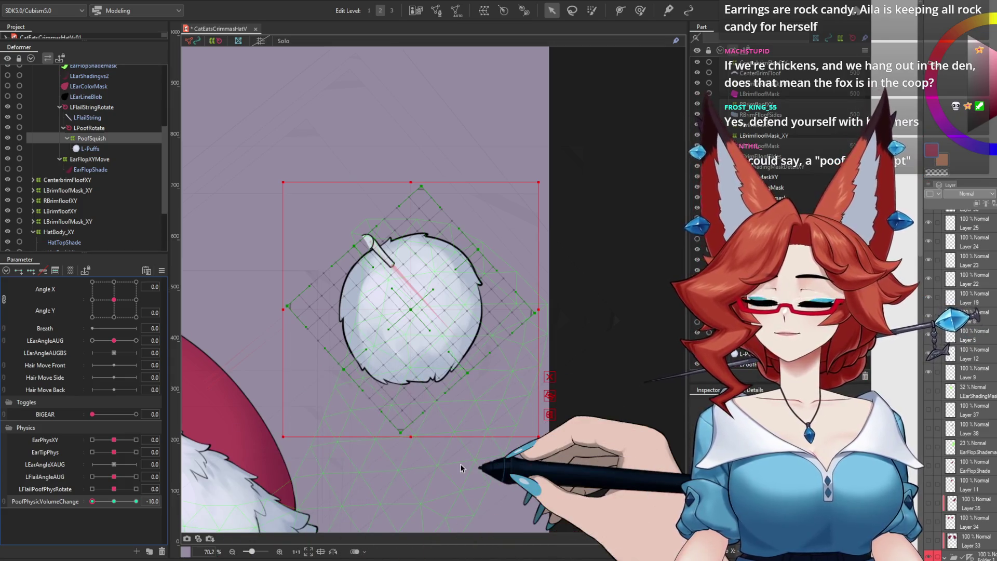
pyautogui.click(545, 396)
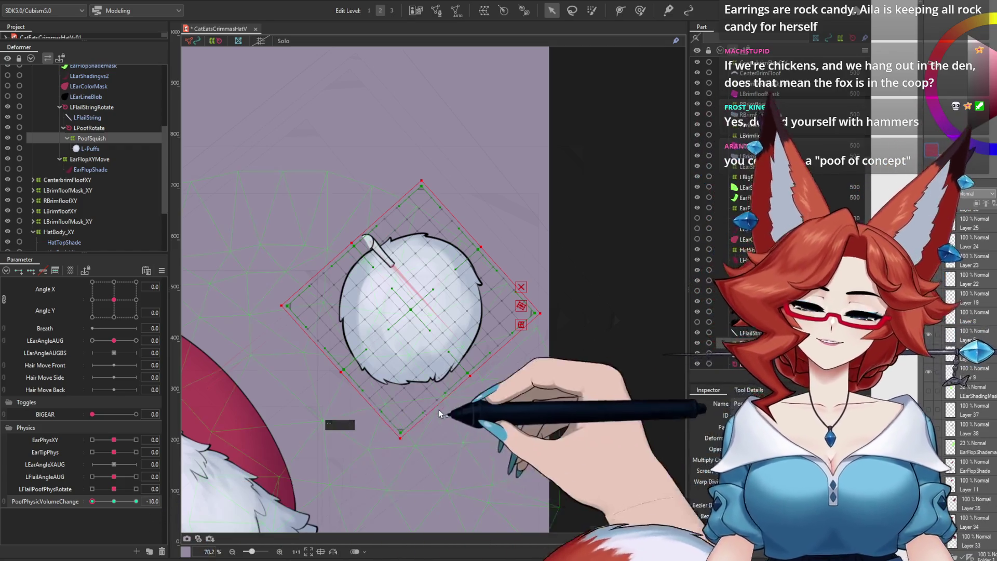
pyautogui.moveTo(473, 378); pyautogui.dragTo(475, 376)
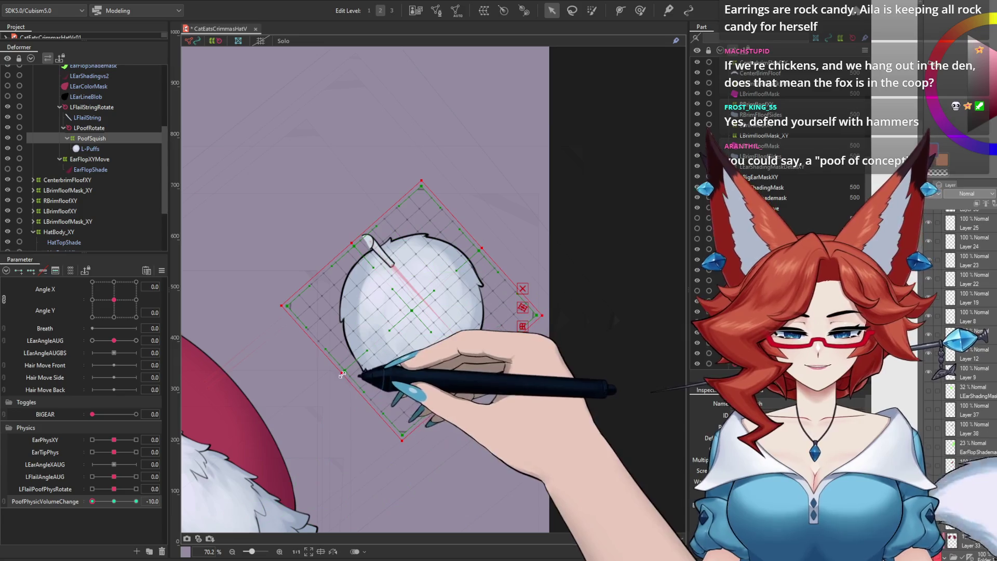
# Finish the -10 squish corner, then stretch the pompom diagonally for the 10 key
pyautogui.moveTo(483, 249); pyautogui.dragTo(481, 250)
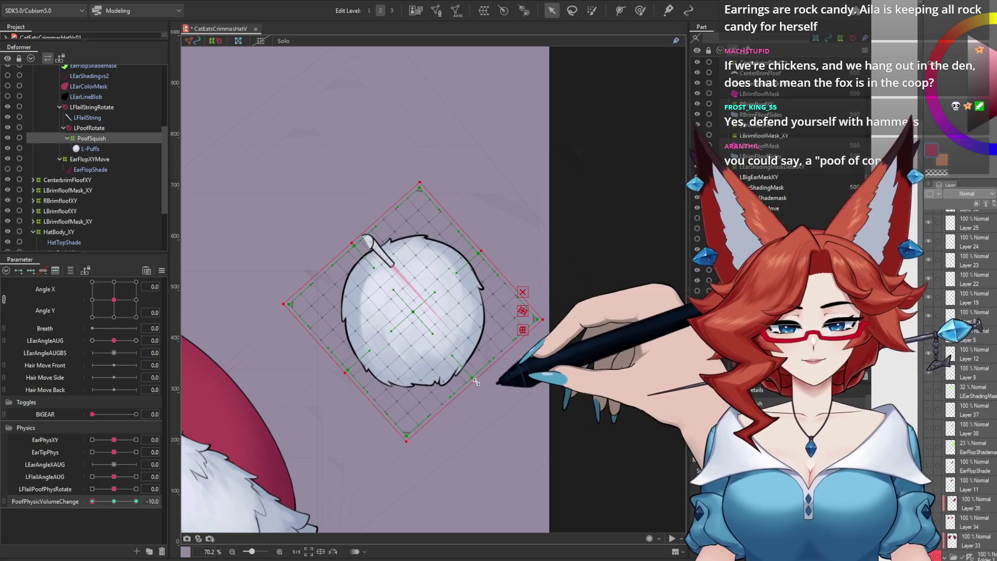
pyautogui.click(114, 501)
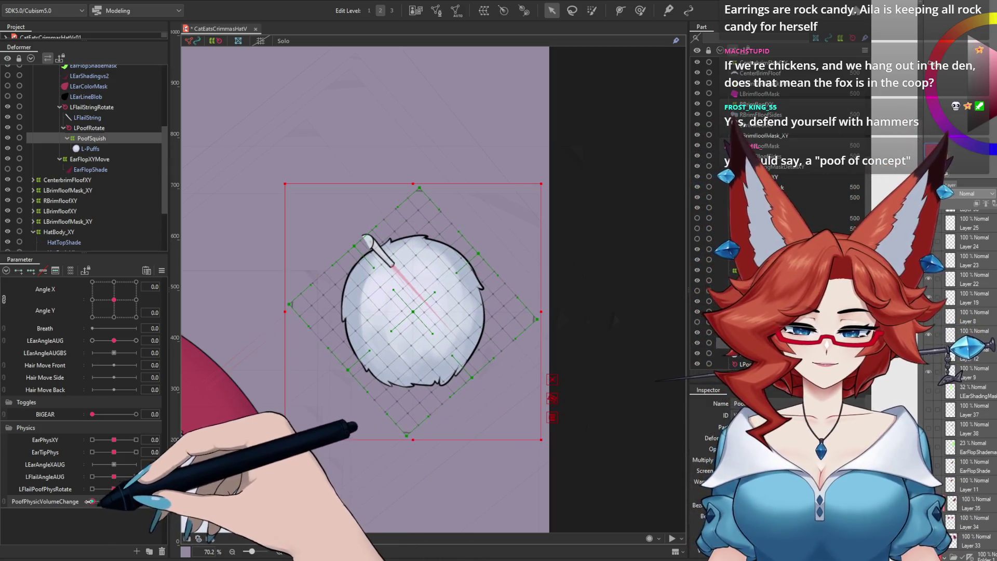
pyautogui.click(136, 501)
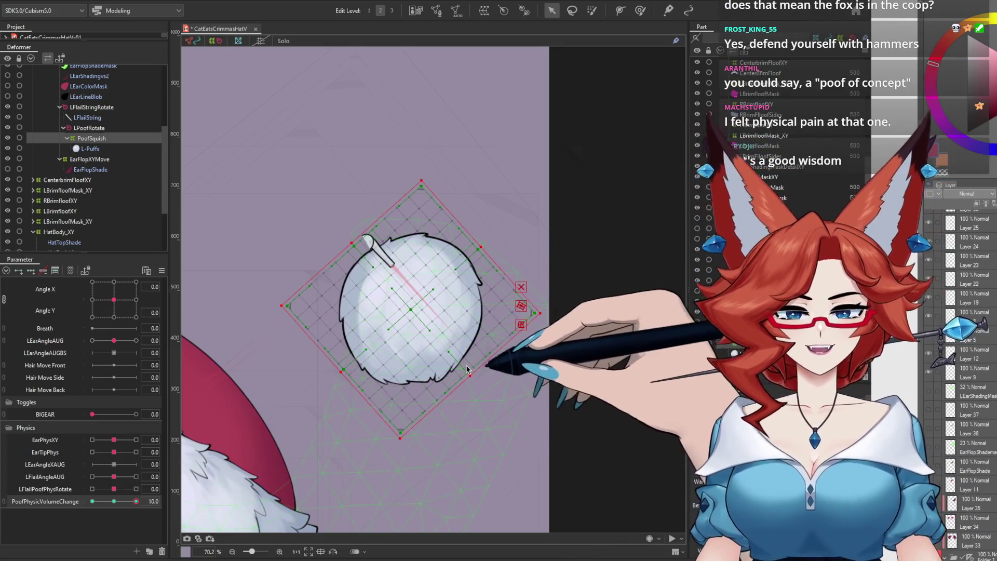
pyautogui.moveTo(468, 375); pyautogui.dragTo(466, 373)
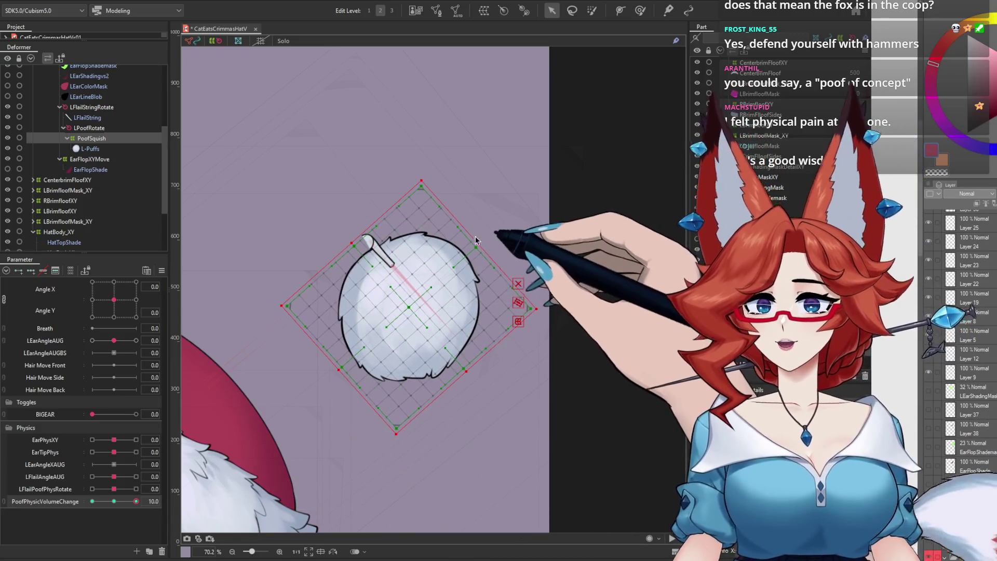
pyautogui.moveTo(479, 243); pyautogui.dragTo(482, 241)
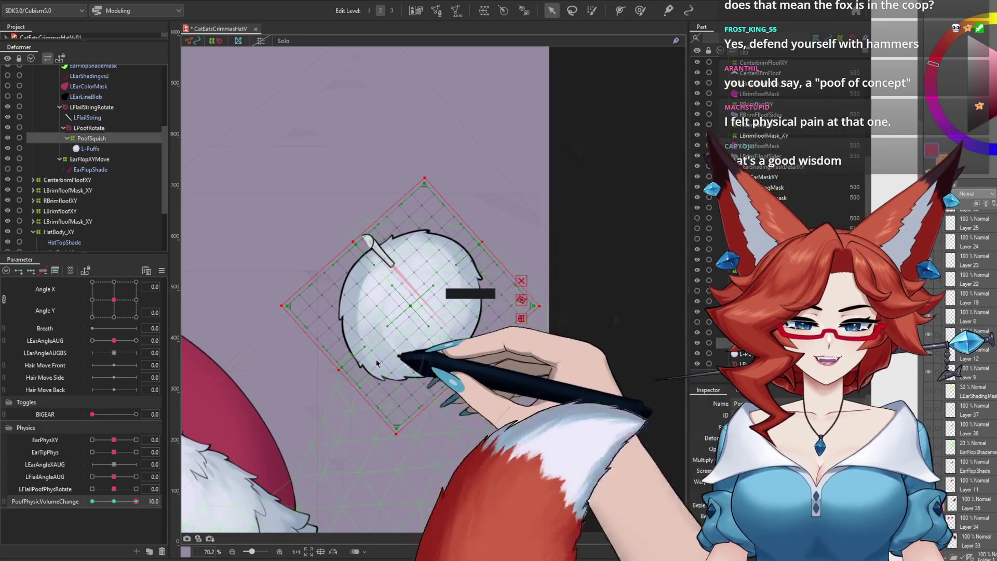
pyautogui.moveTo(337, 371); pyautogui.dragTo(335, 374)
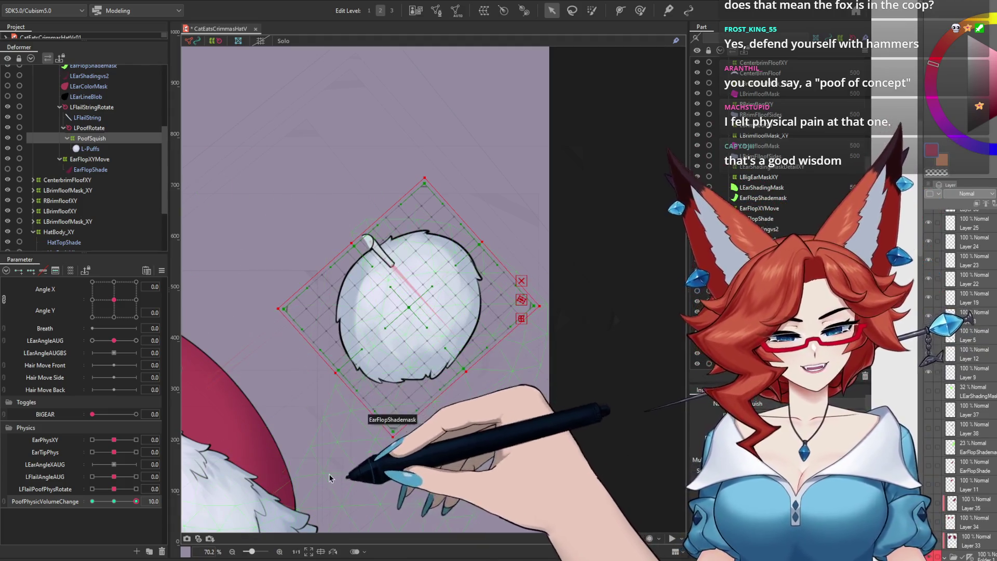
# Sweep PoofPhysicVolumeChange between -10 and 10 to compare shapes, nudge the warp, and select LFlailString
pyautogui.moveTo(127, 501)
pyautogui.mouseDown()
pyautogui.moveTo(78, 501)
pyautogui.moveTo(155, 509)
pyautogui.moveTo(62, 505)
pyautogui.moveTo(173, 497)
pyautogui.moveTo(173, 506)
pyautogui.moveTo(112, 502)
pyautogui.mouseUp()
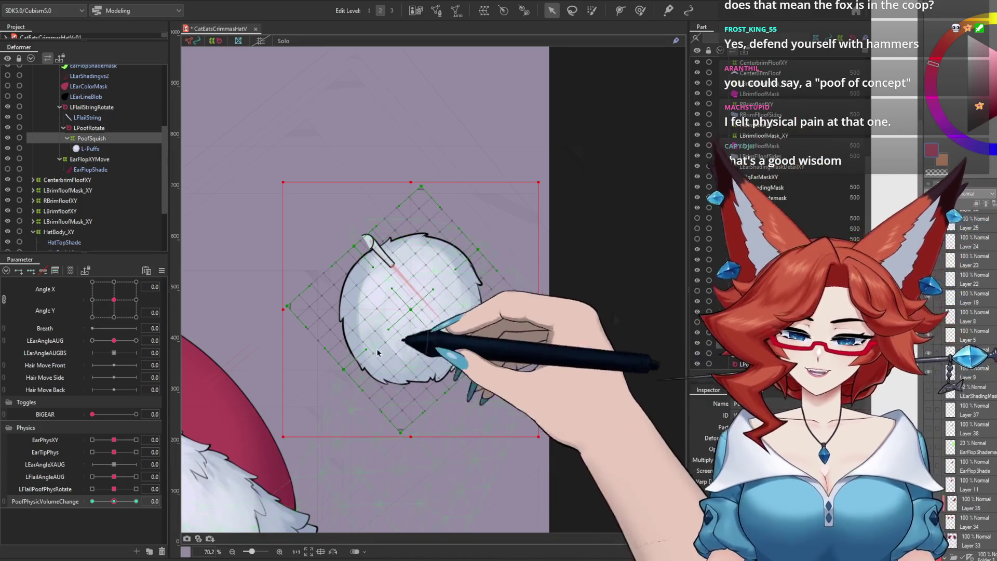
pyautogui.moveTo(114, 500); pyautogui.dragTo(136, 501)
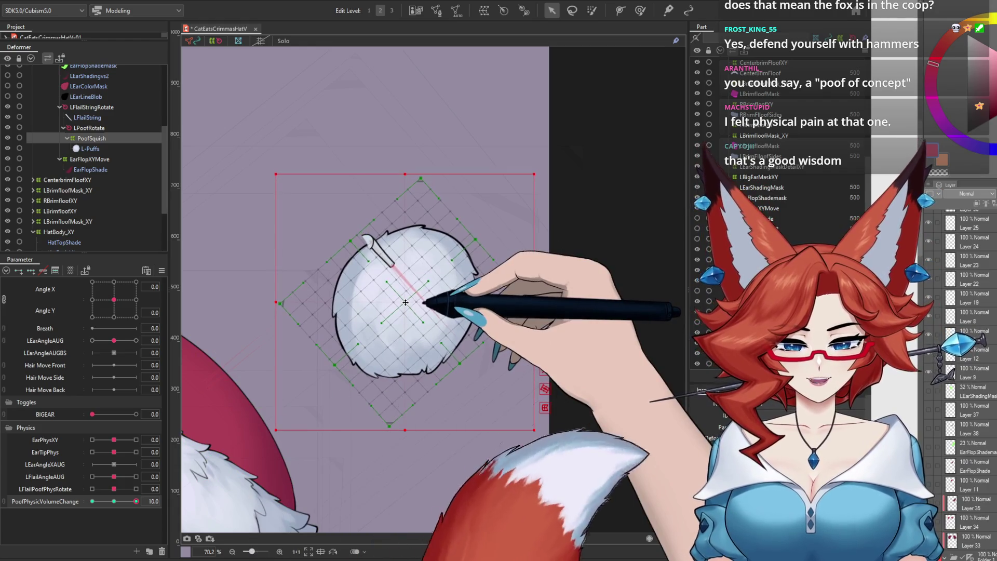
pyautogui.moveTo(136, 501); pyautogui.dragTo(61, 503)
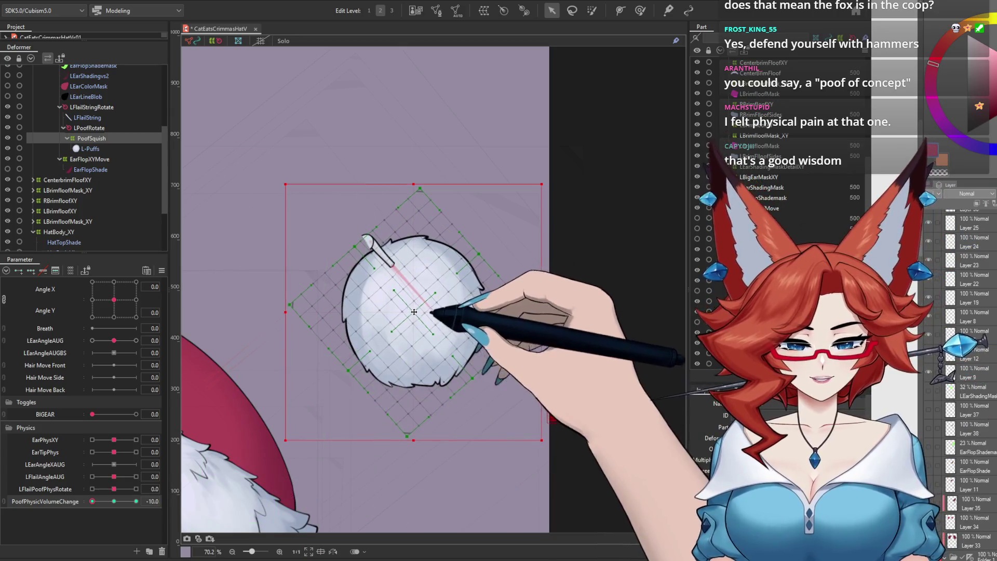
pyautogui.moveTo(414, 311); pyautogui.dragTo(418, 315)
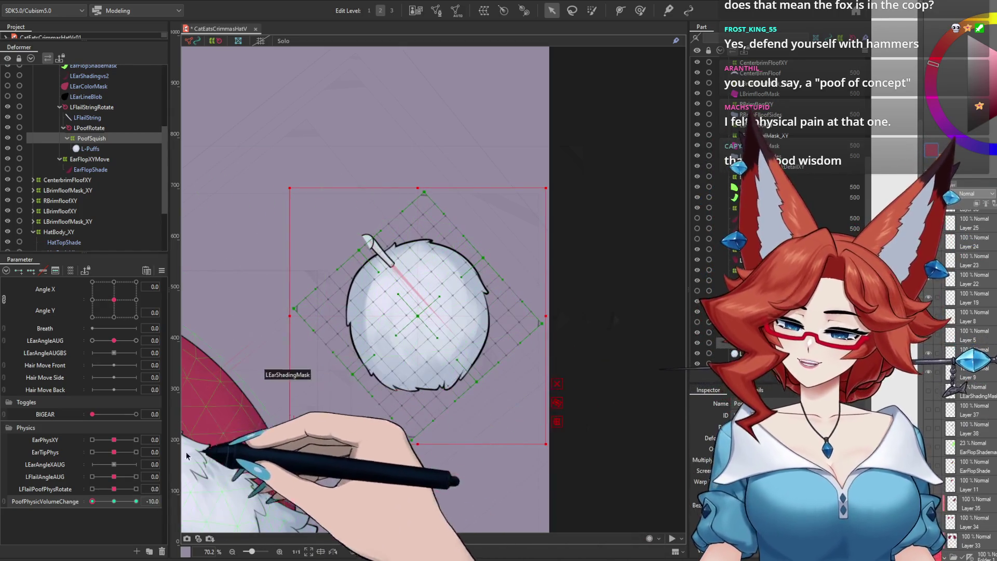
pyautogui.moveTo(92, 501); pyautogui.dragTo(167, 511)
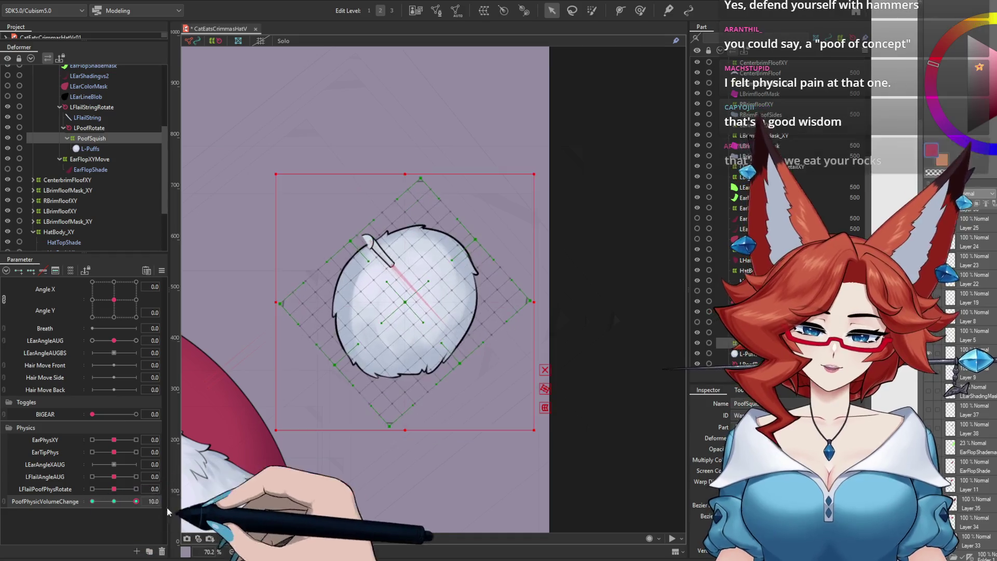
pyautogui.moveTo(160, 512)
pyautogui.mouseDown()
pyautogui.moveTo(105, 507)
pyautogui.moveTo(115, 506)
pyautogui.mouseUp()
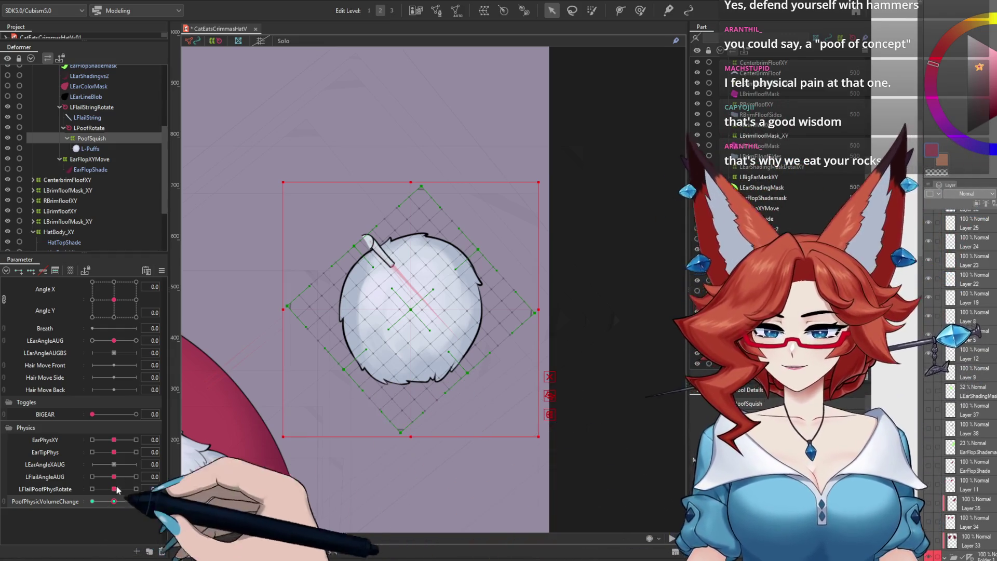
pyautogui.click(87, 117)
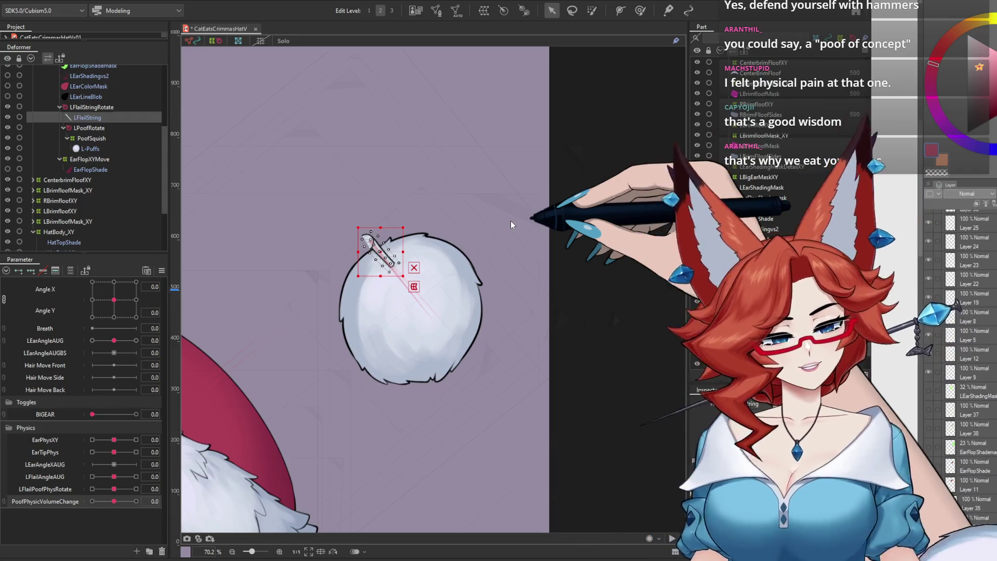
# Add three keys on PoofPhysicVolumeChange and stretch the flail warp at -10 to fit the swollen pom-pom
pyautogui.scroll(5, 398, 239)
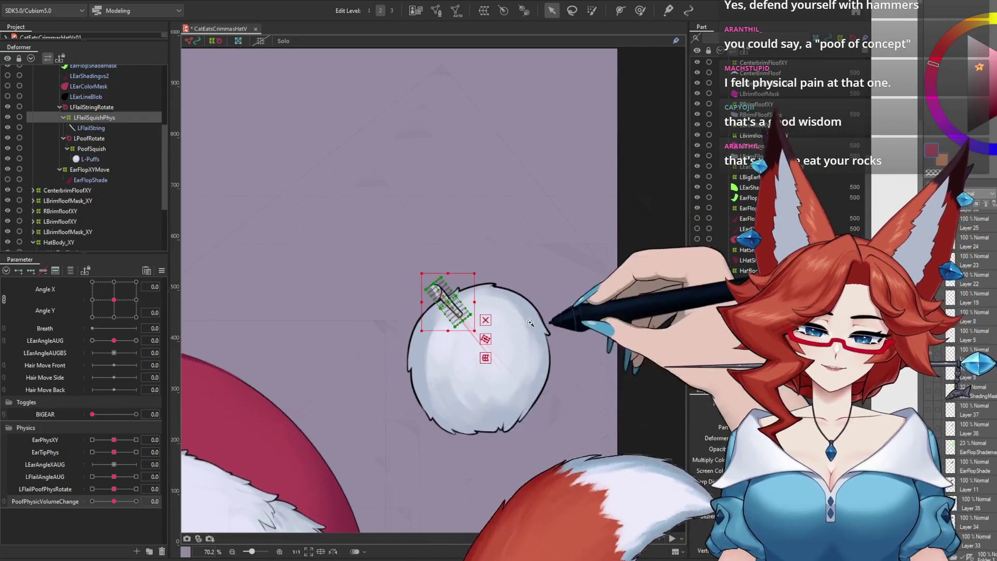
pyautogui.moveTo(548, 337); pyautogui.dragTo(560, 338)
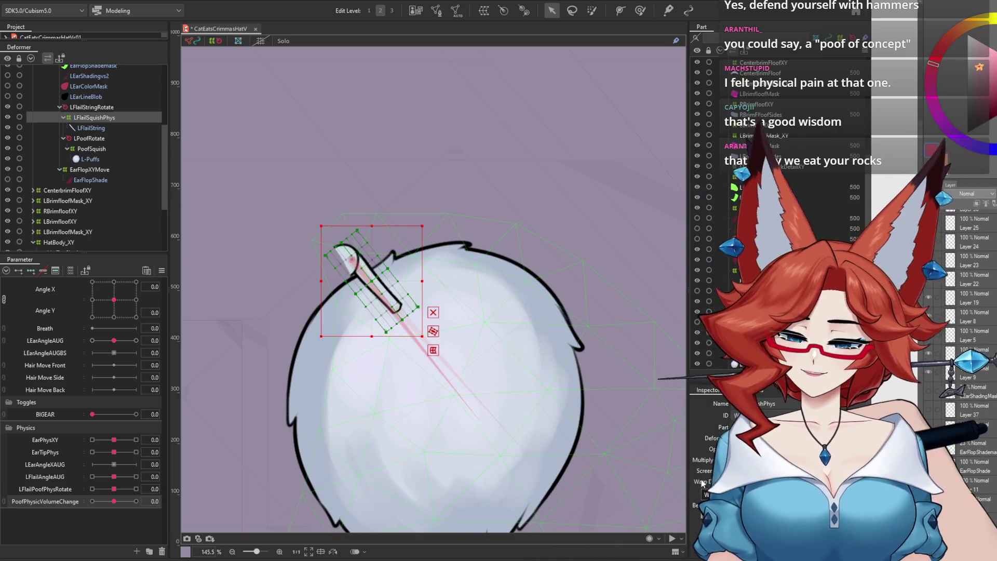
pyautogui.click(54, 503)
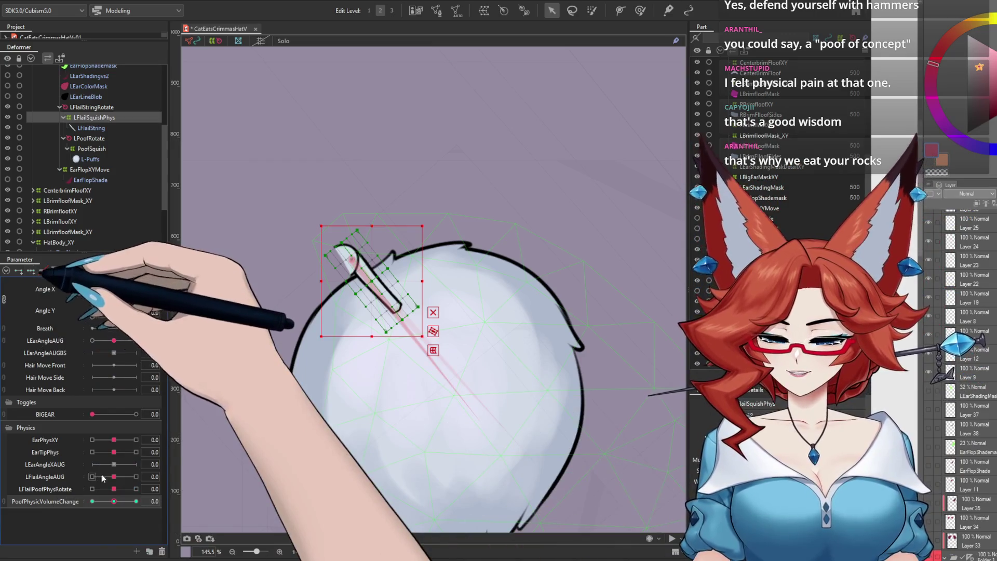
pyautogui.click(92, 501)
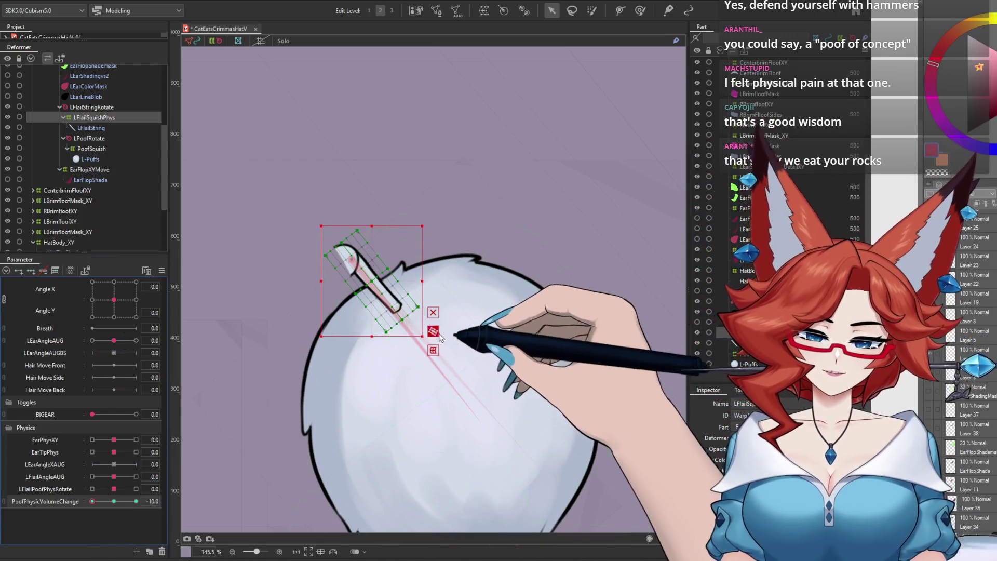
pyautogui.moveTo(405, 324); pyautogui.dragTo(411, 331)
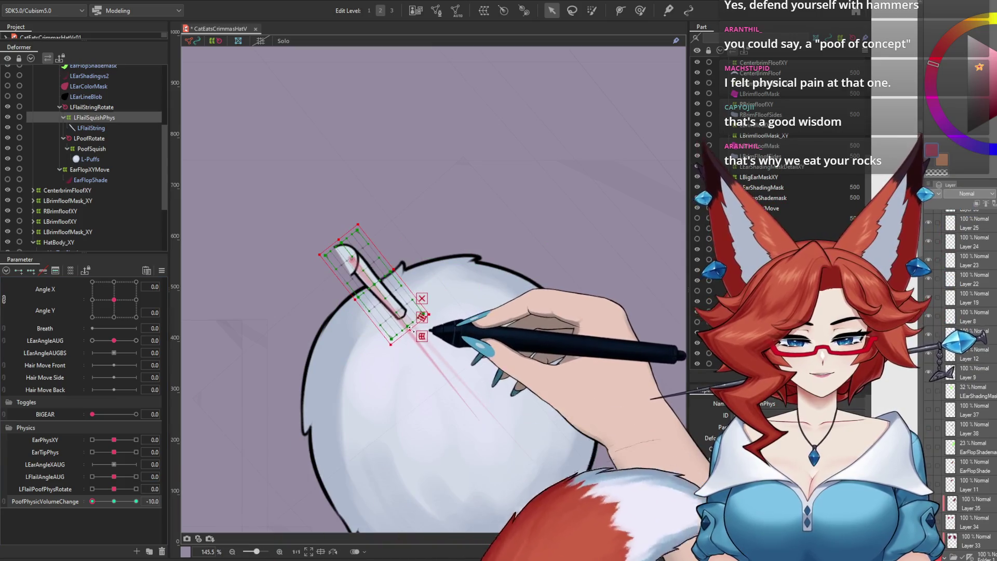
# At PoofPhysicVolumeChange 10, shrink the LFlailSquishPhys warp to match the shrunken pom-pom
pyautogui.click(114, 502)
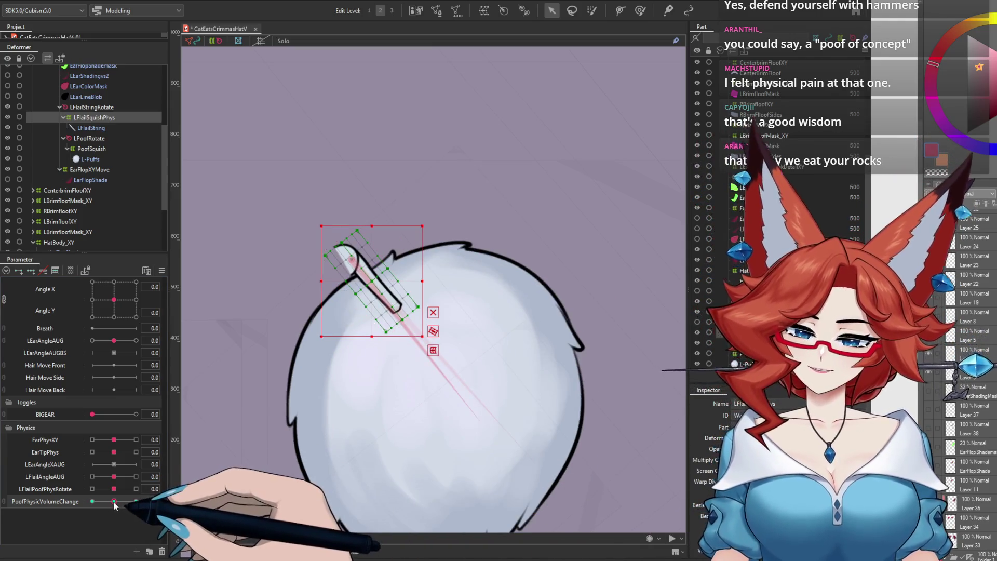
pyautogui.moveTo(114, 502); pyautogui.dragTo(88, 503)
pyautogui.click(136, 501)
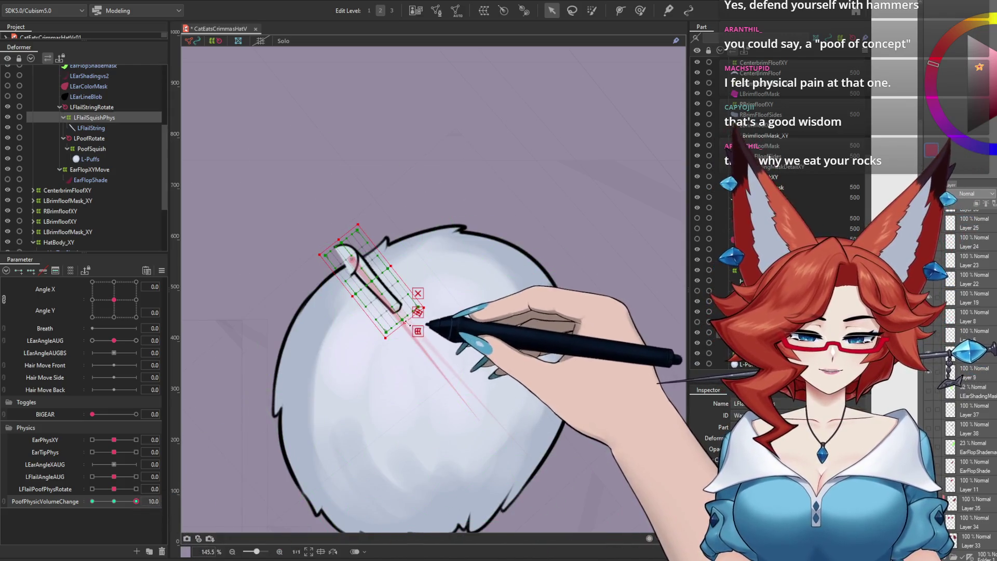
pyautogui.moveTo(406, 322); pyautogui.dragTo(394, 310)
pyautogui.click(113, 501)
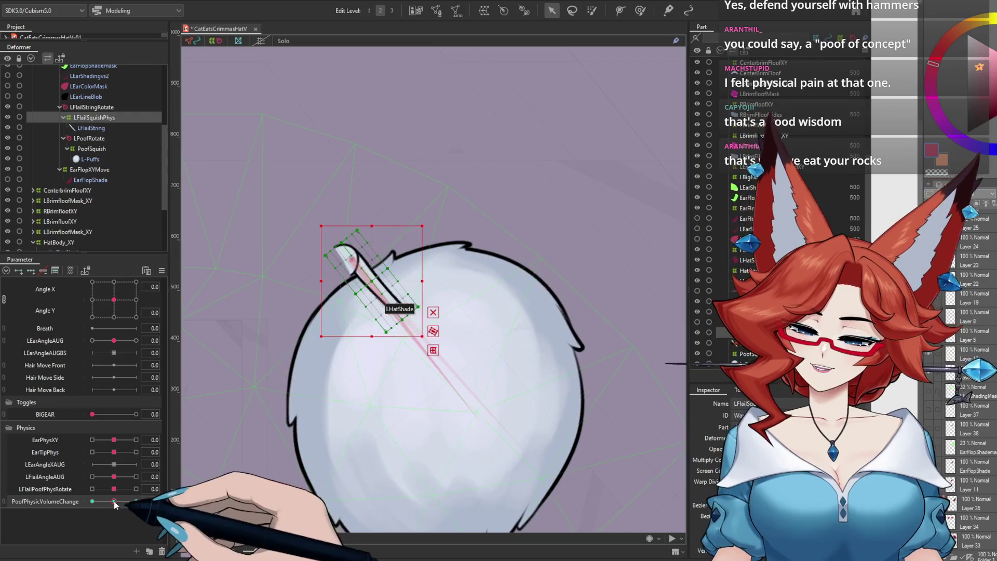
# Sweep PoofPhysicVolumeChange to check the flail string follows the squish, then reset it to 0.0
pyautogui.moveTo(112, 505)
pyautogui.mouseDown()
pyautogui.moveTo(67, 502)
pyautogui.moveTo(137, 502)
pyautogui.mouseUp()
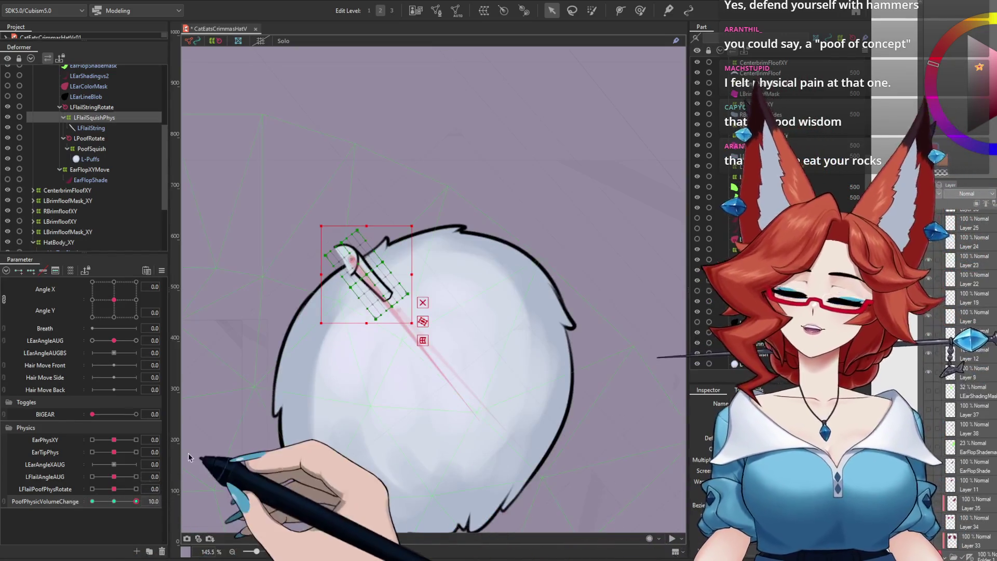
pyautogui.scroll(-3, 505, 360)
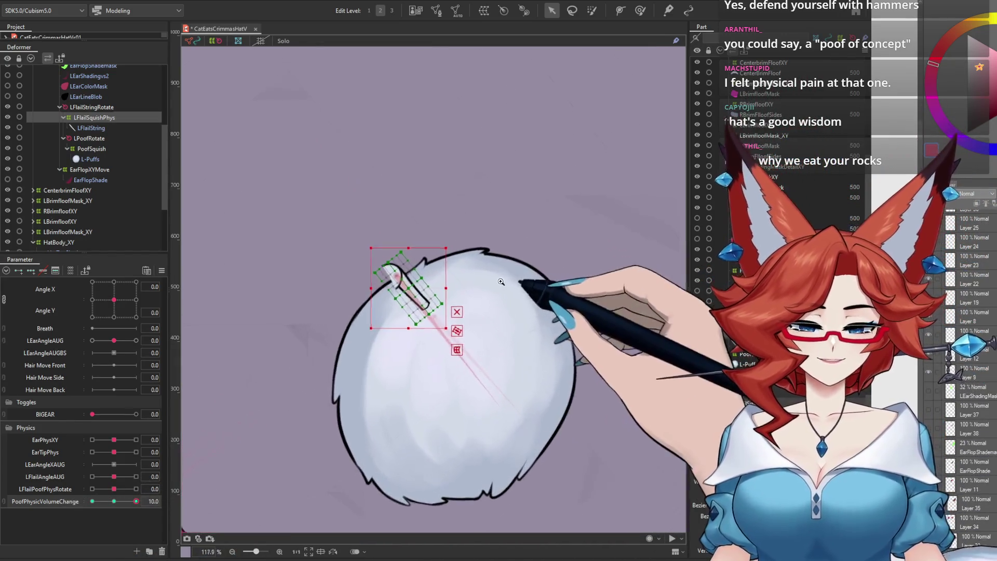
pyautogui.scroll(1, 498, 348)
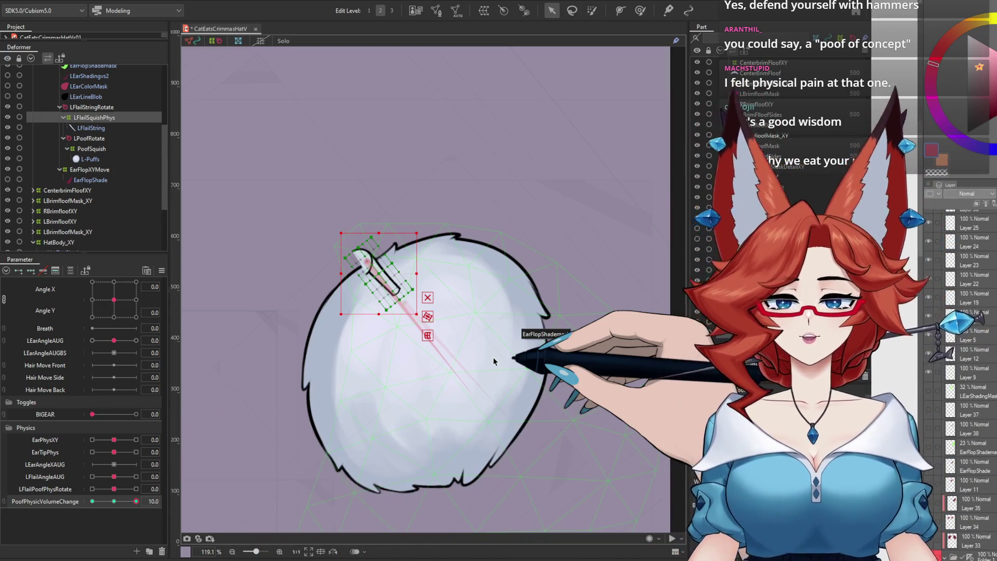
pyautogui.moveTo(136, 501); pyautogui.dragTo(101, 515)
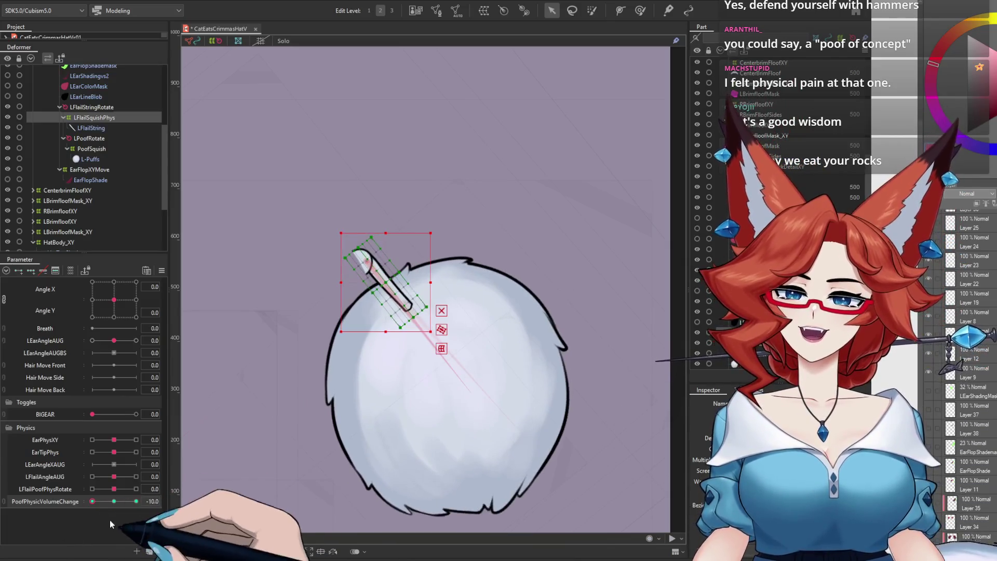
pyautogui.click(113, 501)
# Open Physics Settings, frame the hat in the preview, and show the EarFlailPoof group's outputs
pyautogui.click(69, 2)
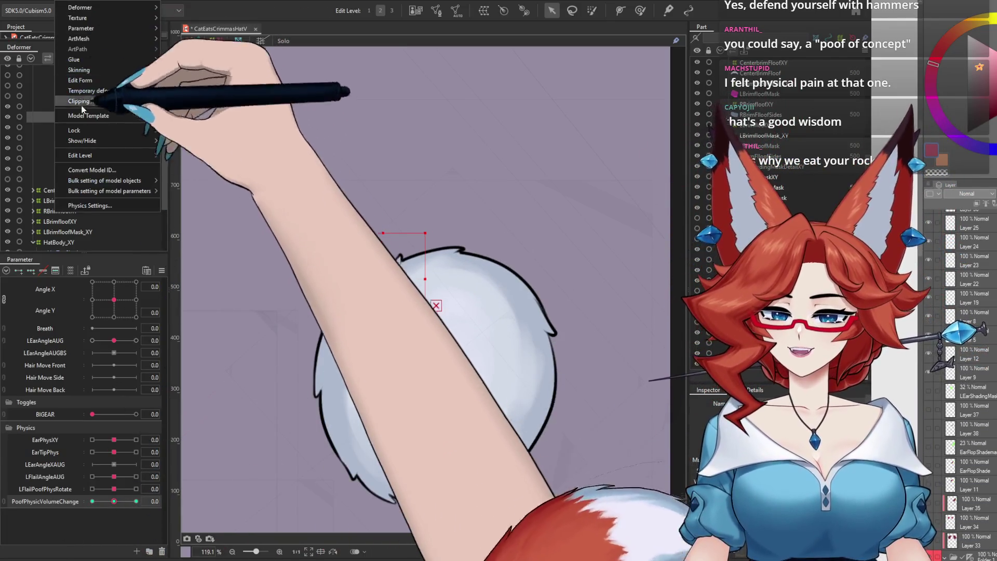
pyautogui.click(94, 207)
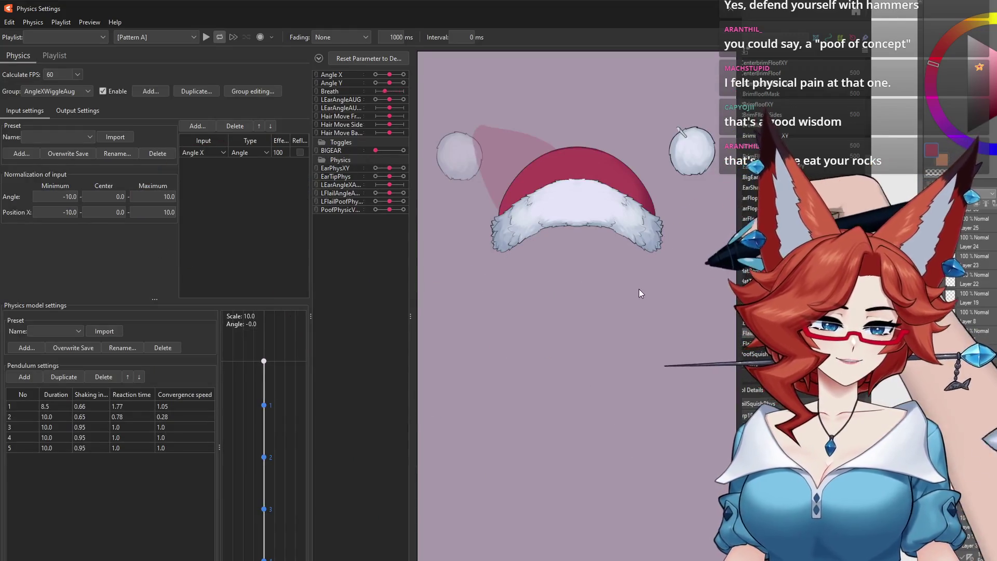
pyautogui.moveTo(665, 305); pyautogui.dragTo(572, 404)
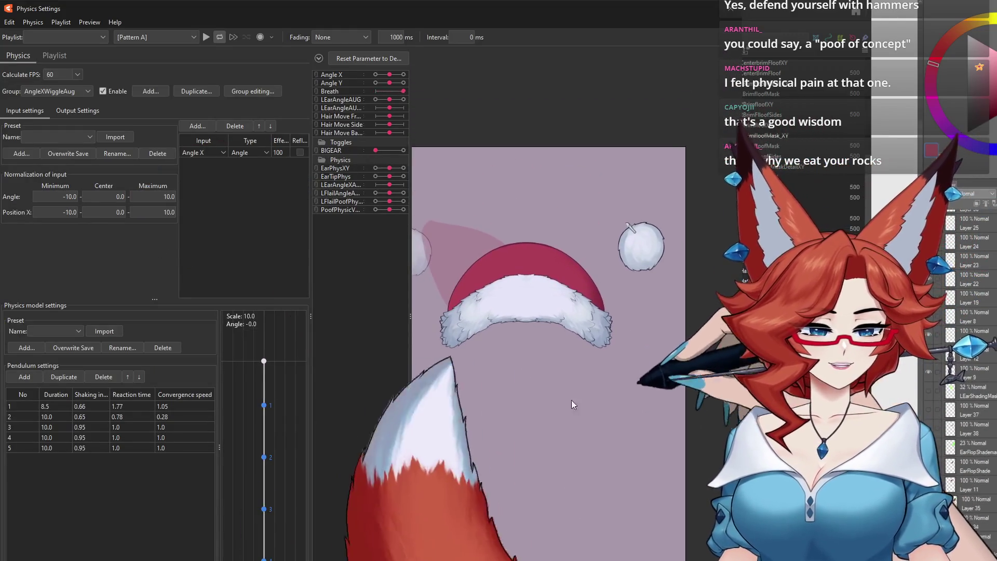
pyautogui.scroll(2, 571, 312)
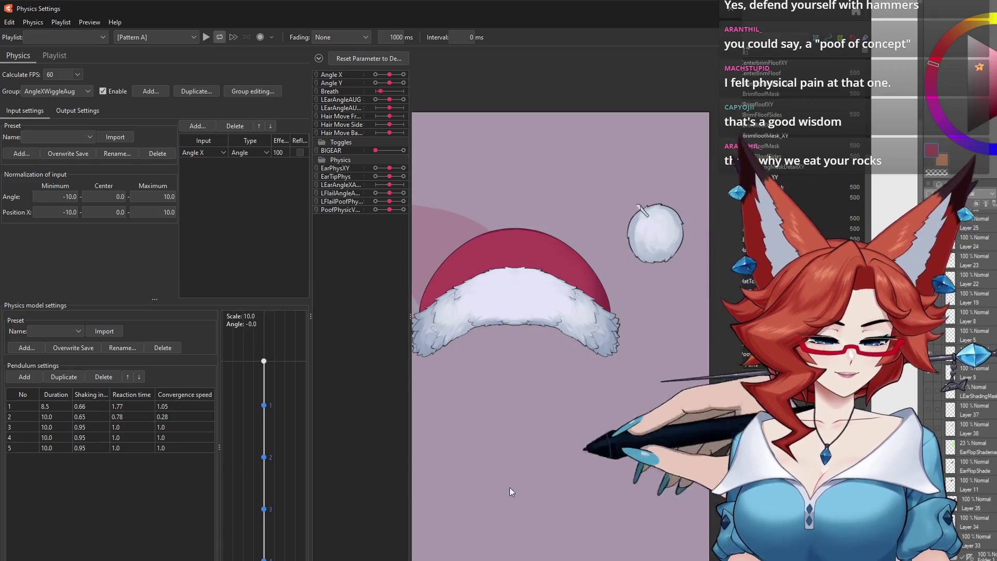
pyautogui.click(57, 91)
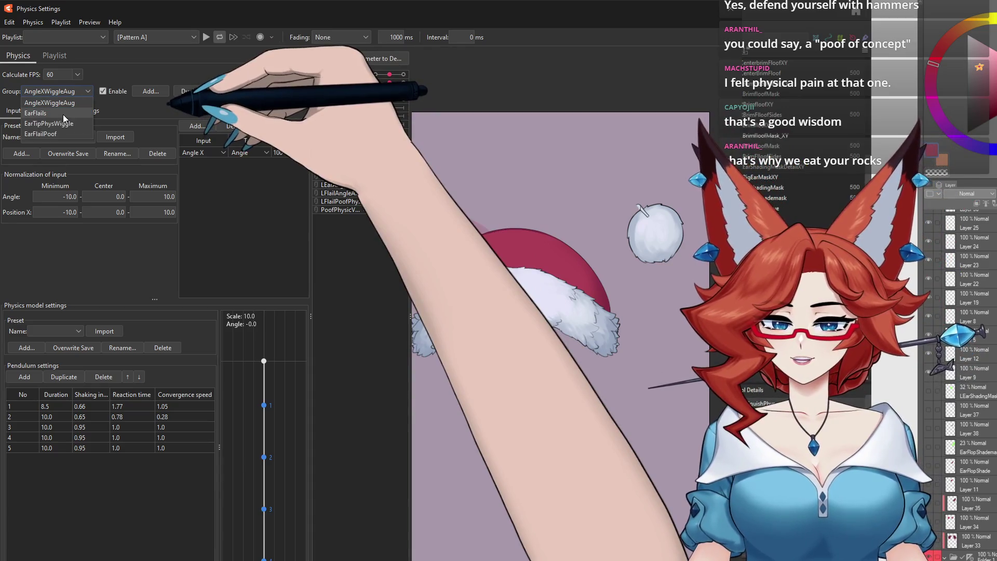
pyautogui.click(65, 133)
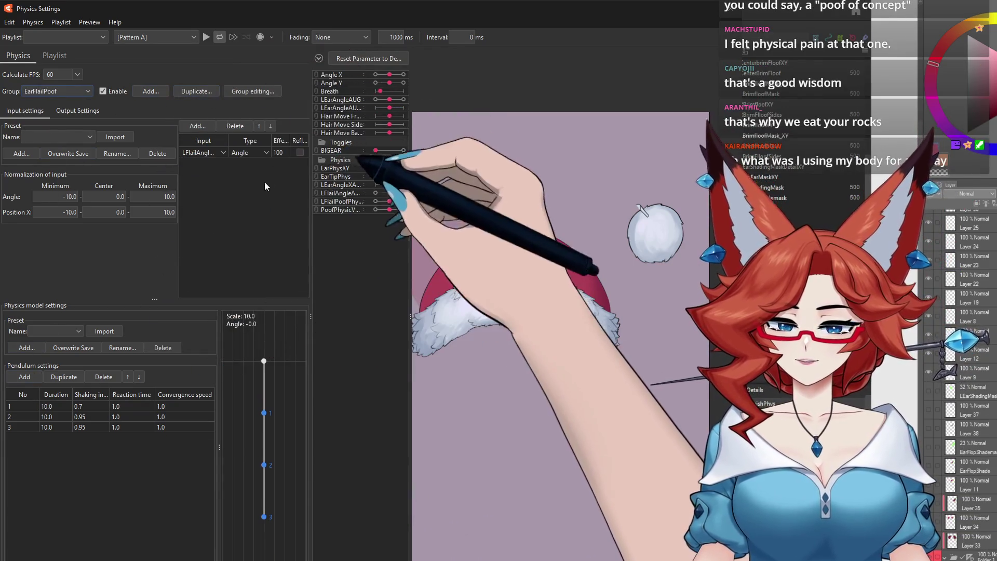
pyautogui.click(77, 110)
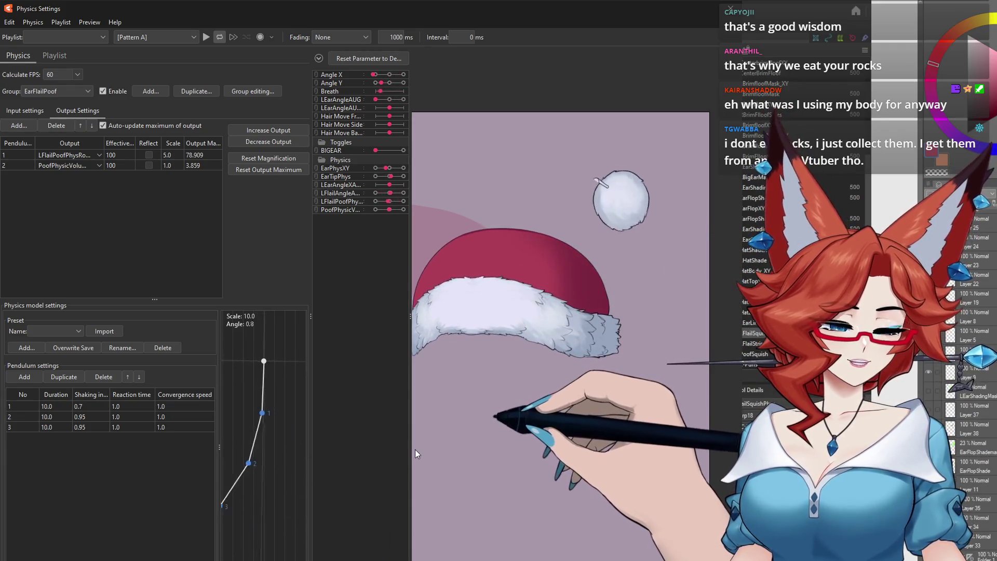
# Swing the preview to test the pom-pom physics and review EarFlailPoof's inputs and outputs
pyautogui.moveTo(416, 450)
pyautogui.mouseDown()
pyautogui.moveTo(626, 301)
pyautogui.moveTo(496, 470)
pyautogui.moveTo(682, 327)
pyautogui.mouseUp()
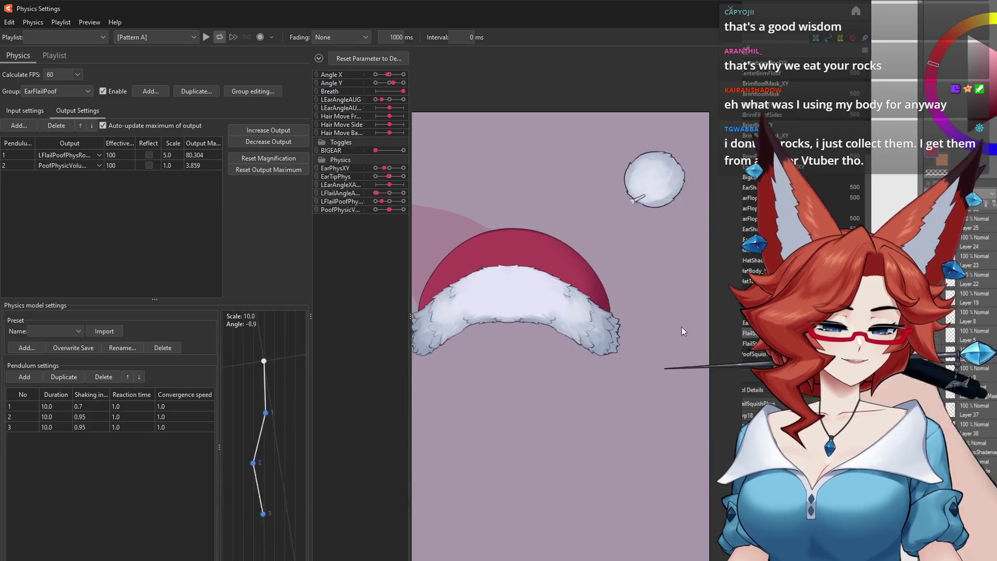
pyautogui.moveTo(644, 390); pyautogui.dragTo(634, 370)
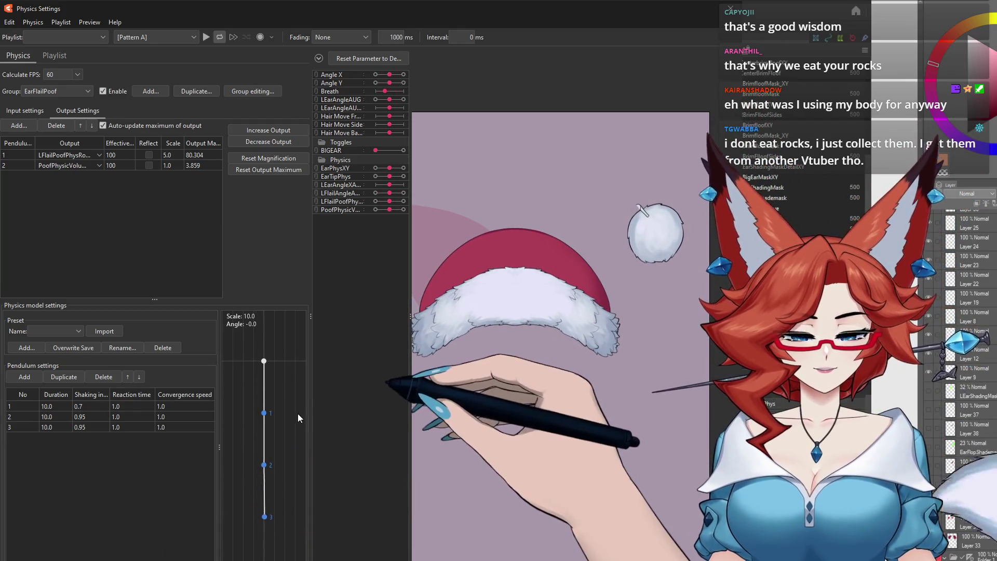
pyautogui.click(87, 22)
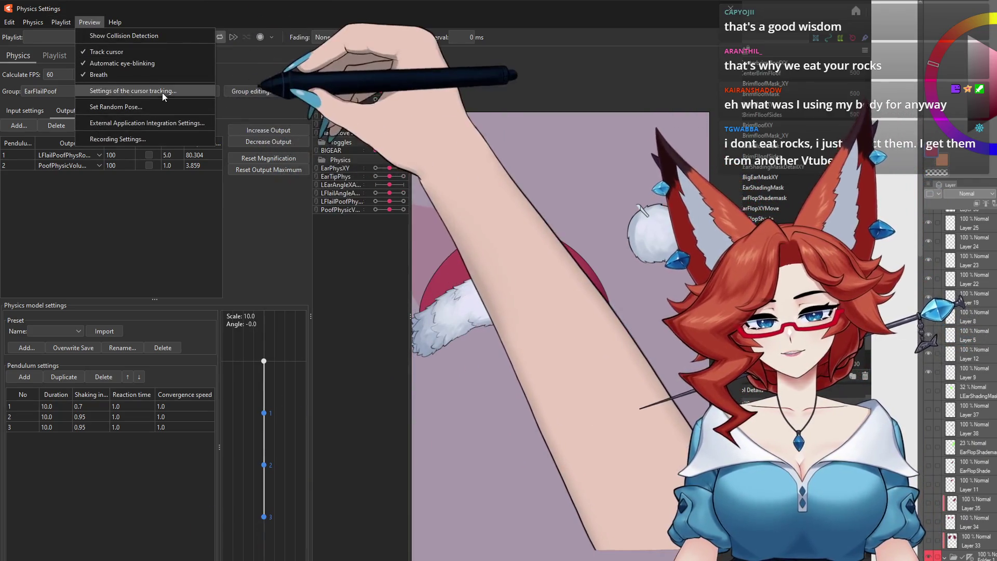
pyautogui.click(159, 93)
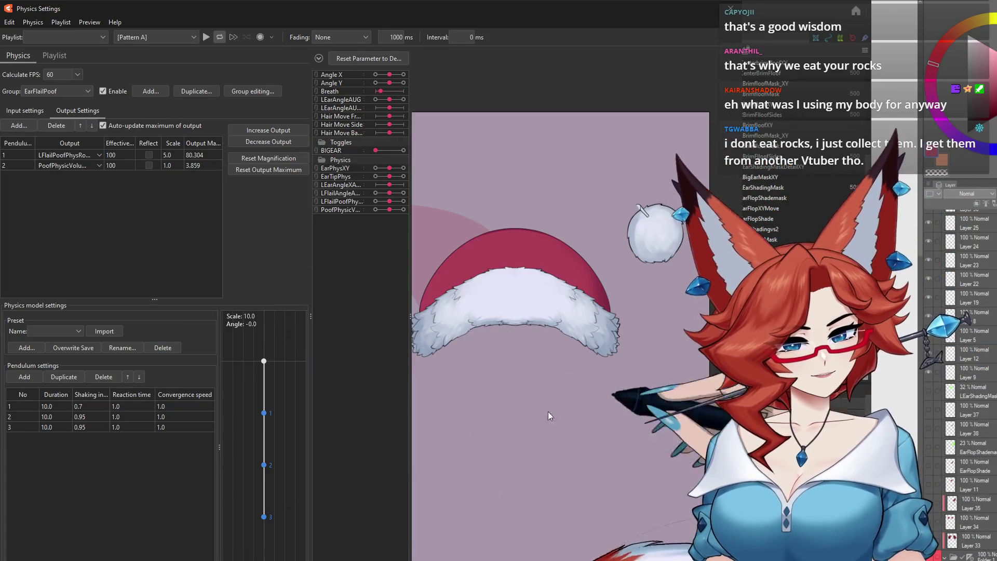
pyautogui.click(25, 110)
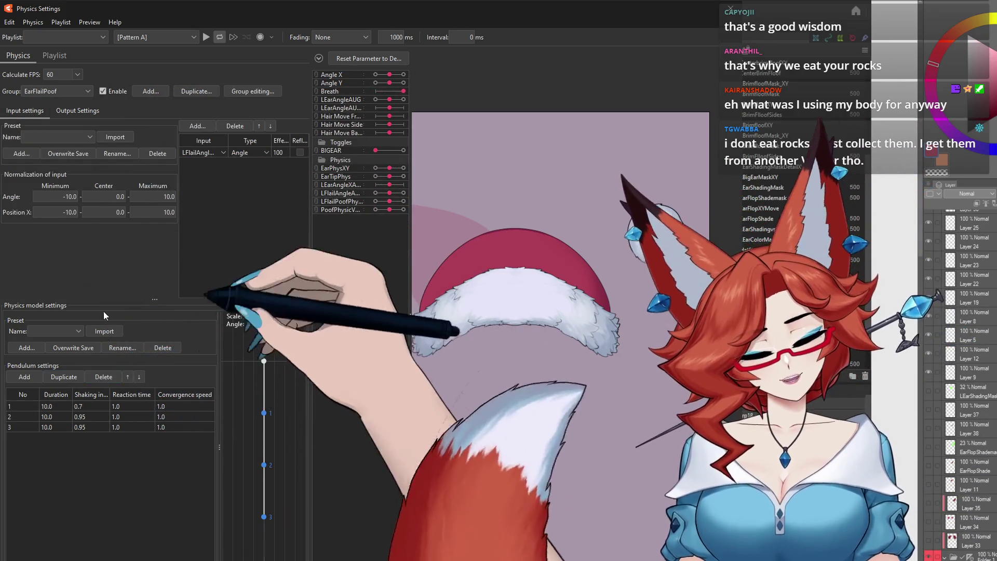
pyautogui.click(78, 110)
# Delete the PoofPhysicVolumeChange output from EarFlailPoof and swing the preview to test the remaining rotation
pyautogui.click(68, 165)
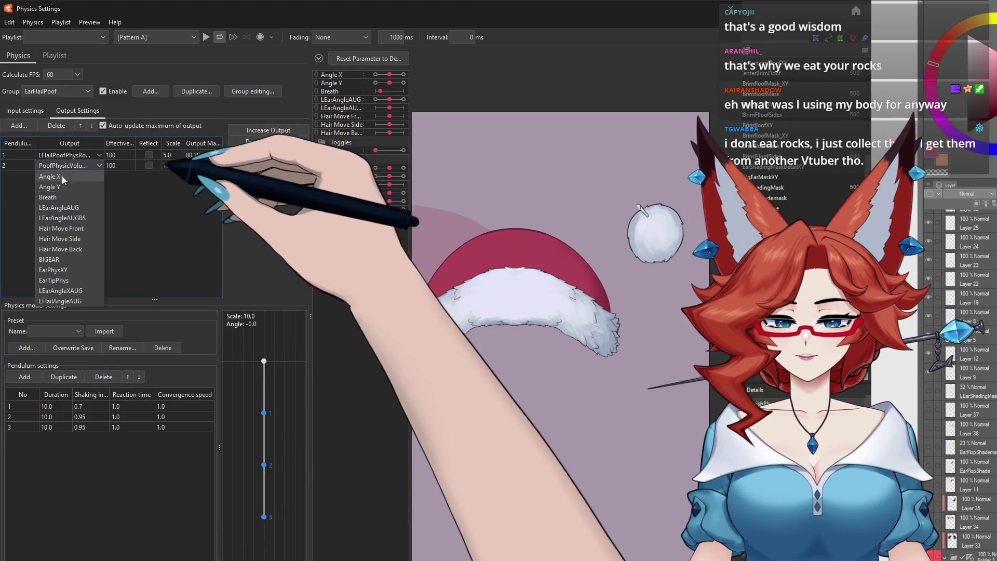
pyautogui.click(57, 126)
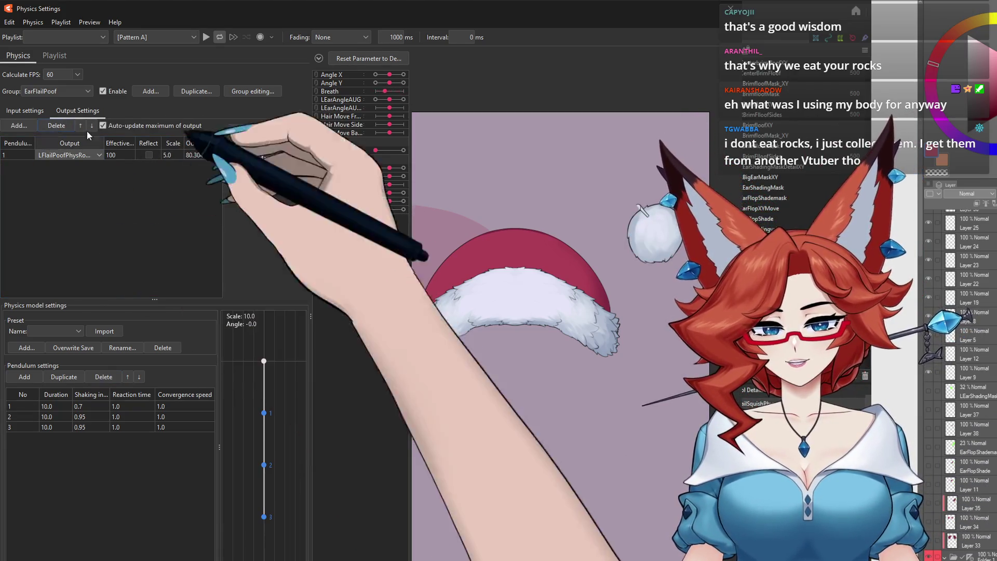
pyautogui.click(90, 21)
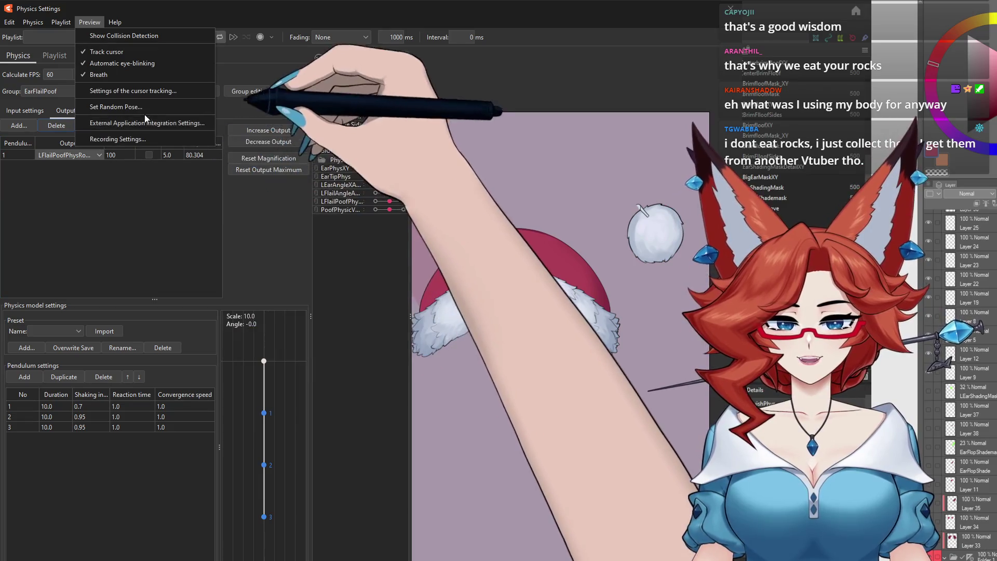
pyautogui.press('Escape')
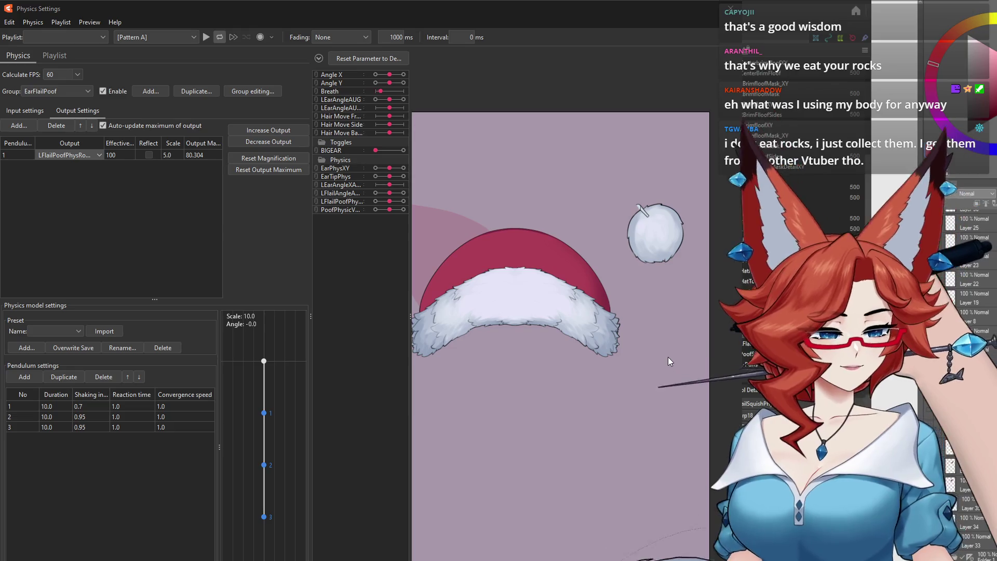
pyautogui.moveTo(499, 426); pyautogui.dragTo(484, 356)
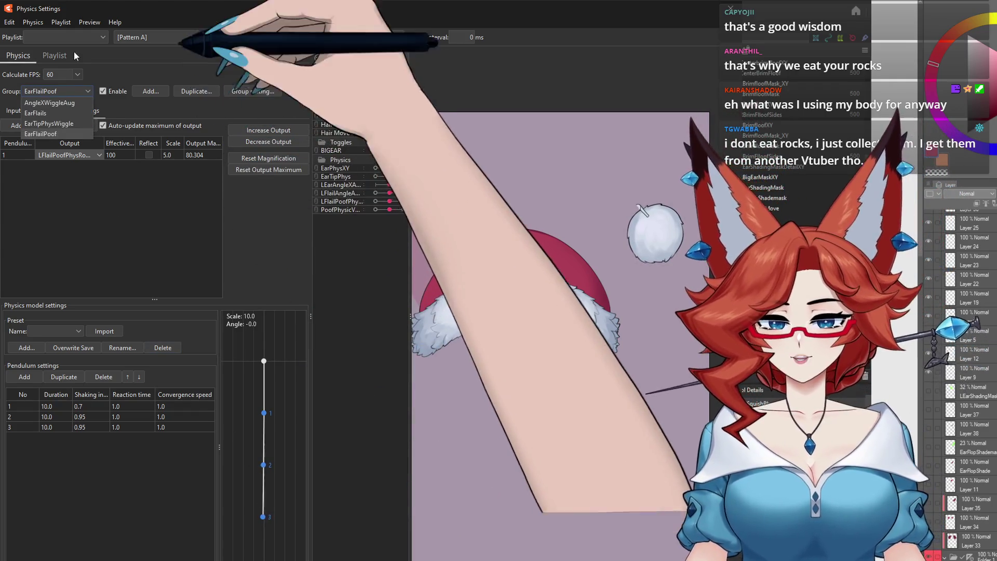
# Switch to the PoofSquish physics group's input settings
pyautogui.click(73, 91)
pyautogui.click(73, 91)
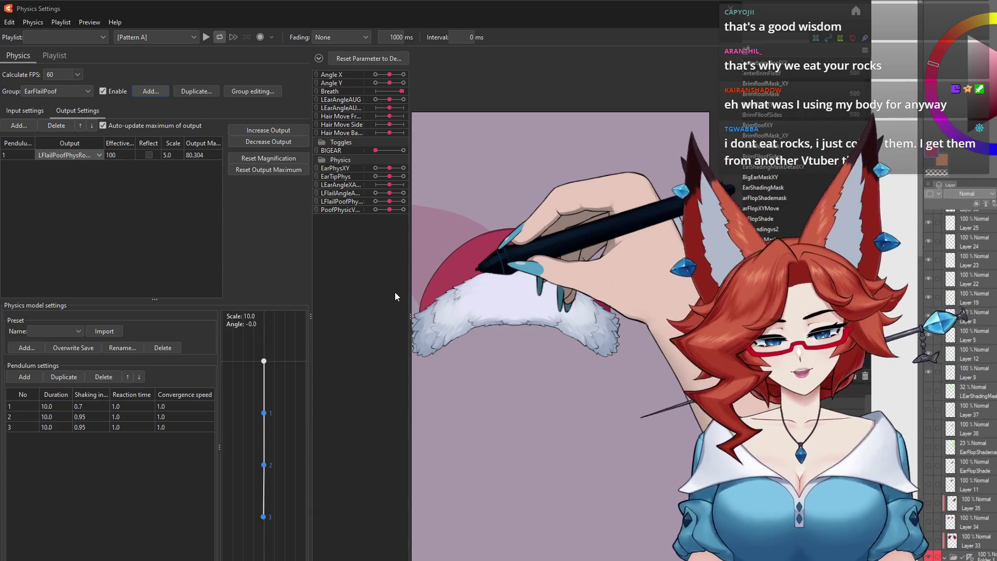
pyautogui.press('Down')
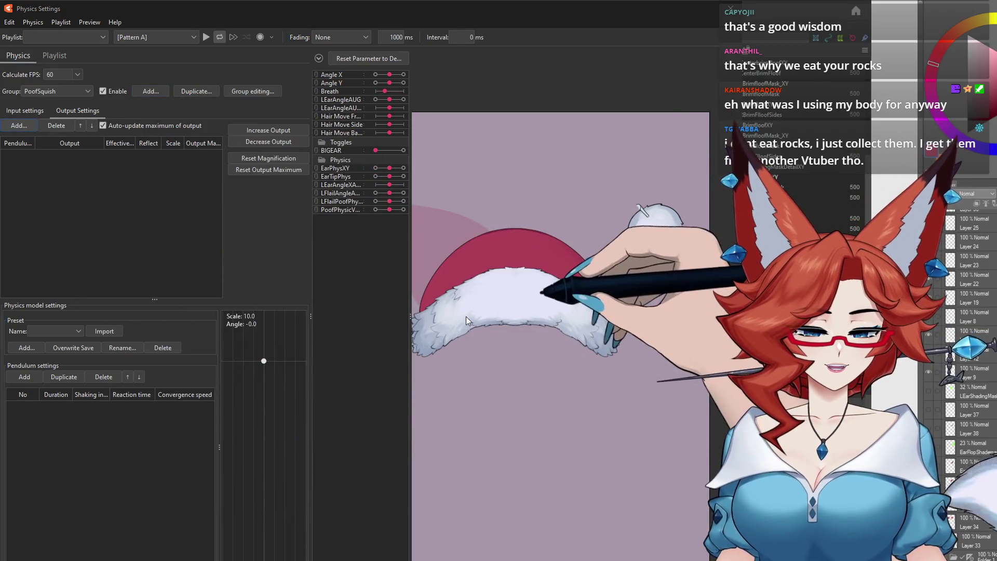
pyautogui.click(25, 110)
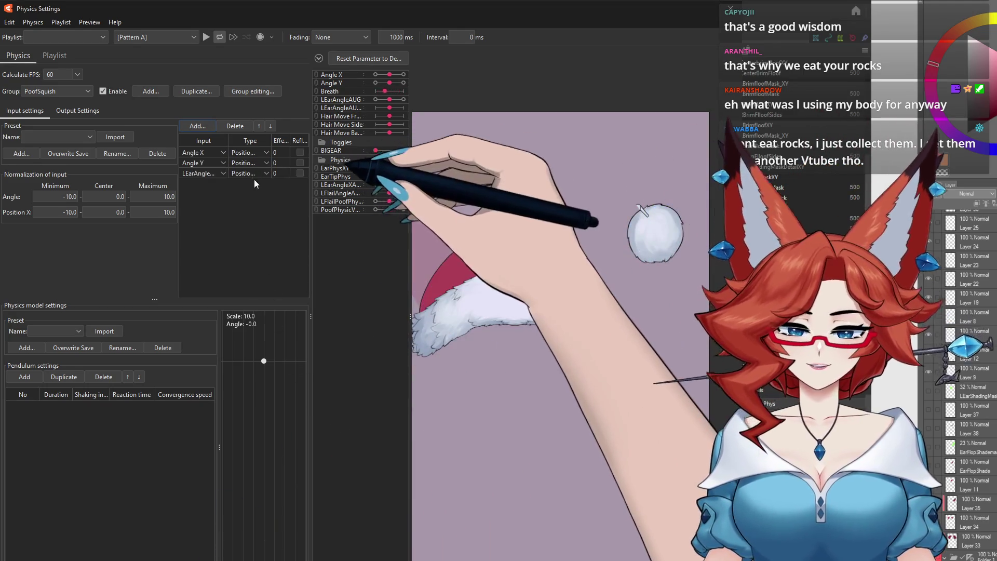
# Add Angle X, Angle Y and LEarAngle (Angle type) inputs with weights 30, 70 and 100
pyautogui.click(255, 175)
pyautogui.click(250, 196)
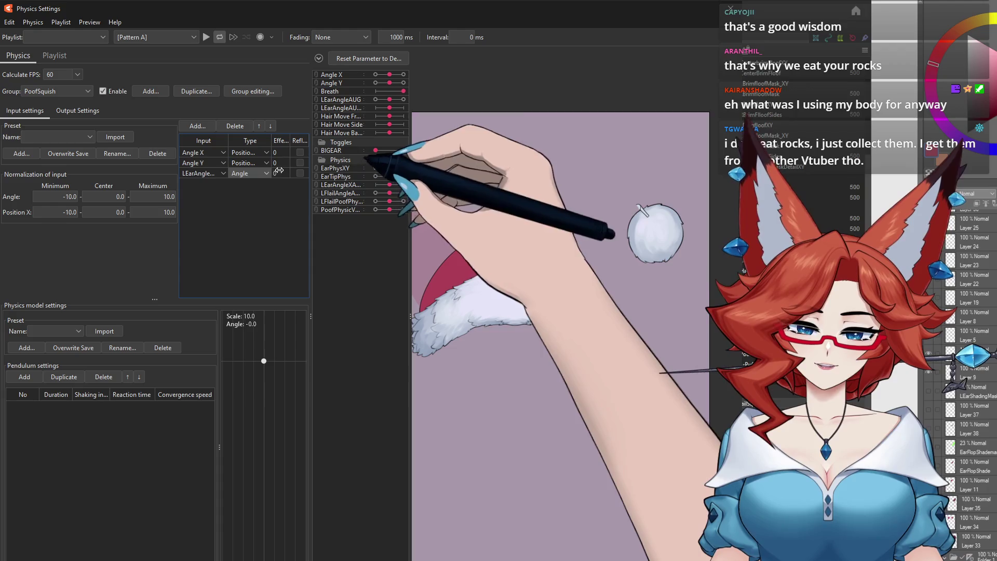
pyautogui.write('70')
pyautogui.moveTo(278, 173); pyautogui.dragTo(272, 164)
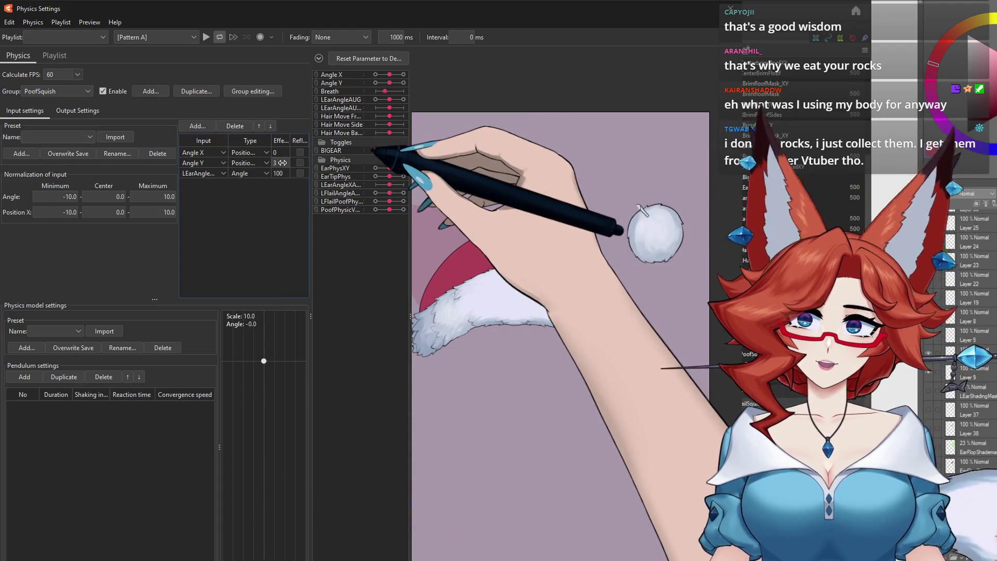
pyautogui.moveTo(282, 163); pyautogui.dragTo(336, 165)
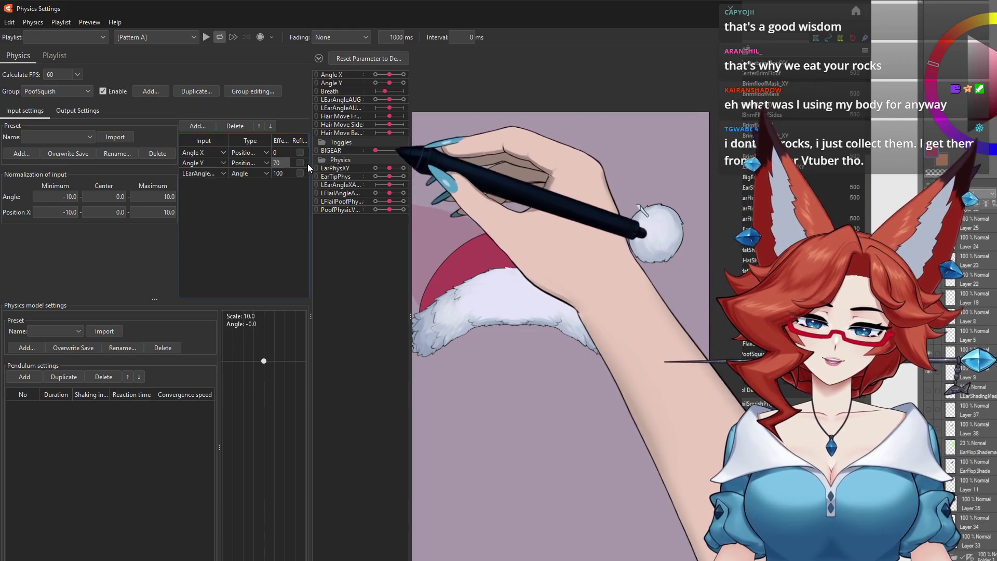
pyautogui.moveTo(278, 152); pyautogui.dragTo(300, 153)
pyautogui.click(77, 110)
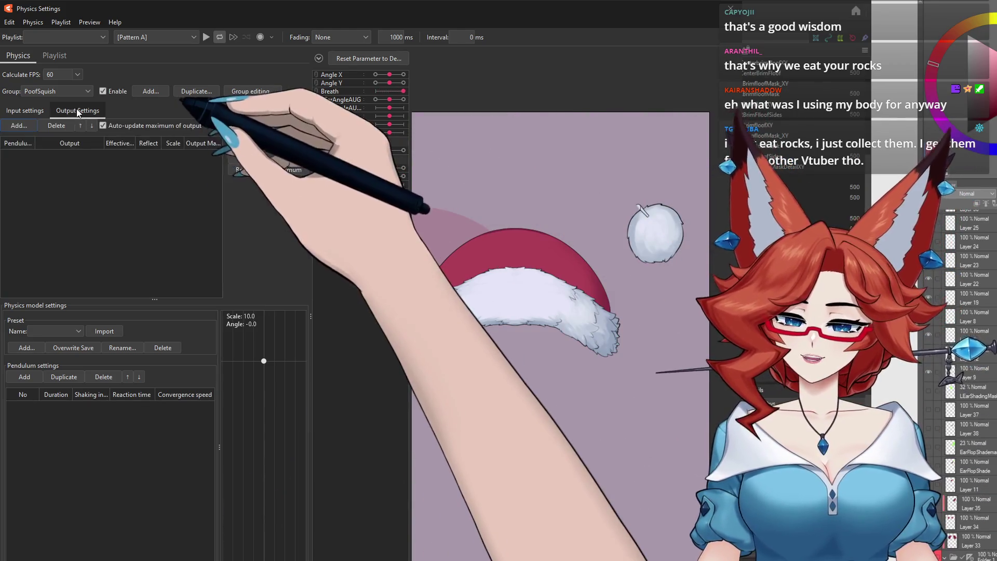
# Give the PoofSquish output three pendulum nodes and edit its Scale value
pyautogui.click(27, 375)
pyautogui.click(28, 377)
pyautogui.click(28, 377)
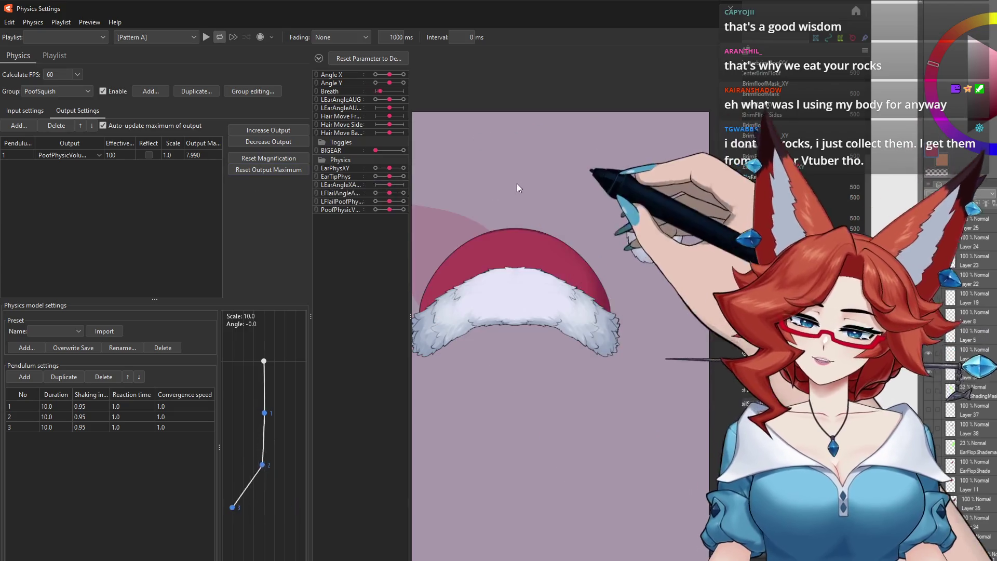
pyautogui.doubleClick(169, 155)
pyautogui.doubleClick(170, 155)
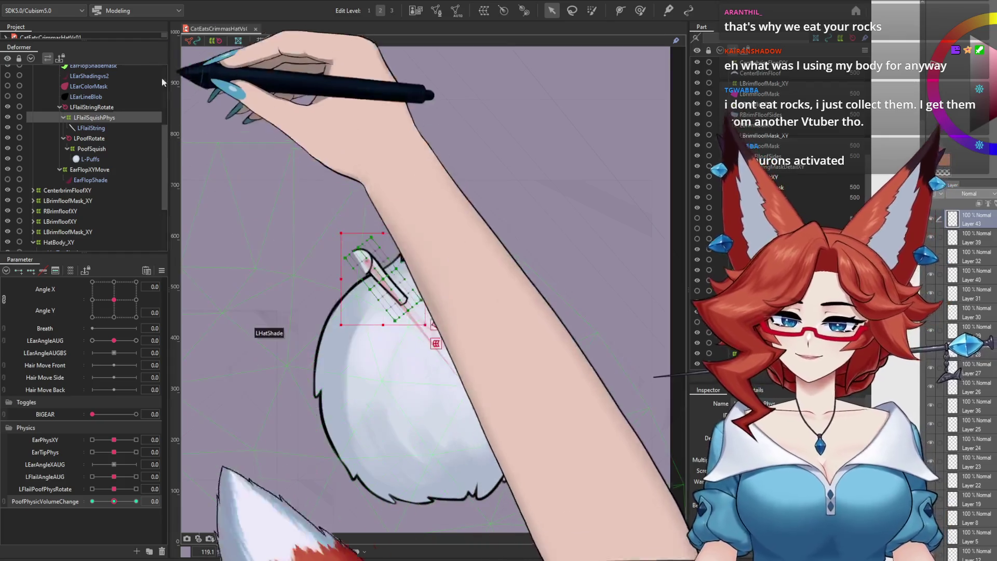
# Reopen Physics Settings, test the head swing, and compare the EarFlails group before returning to PoofSquish
pyautogui.rightClick(161, 78)
pyautogui.click(90, 206)
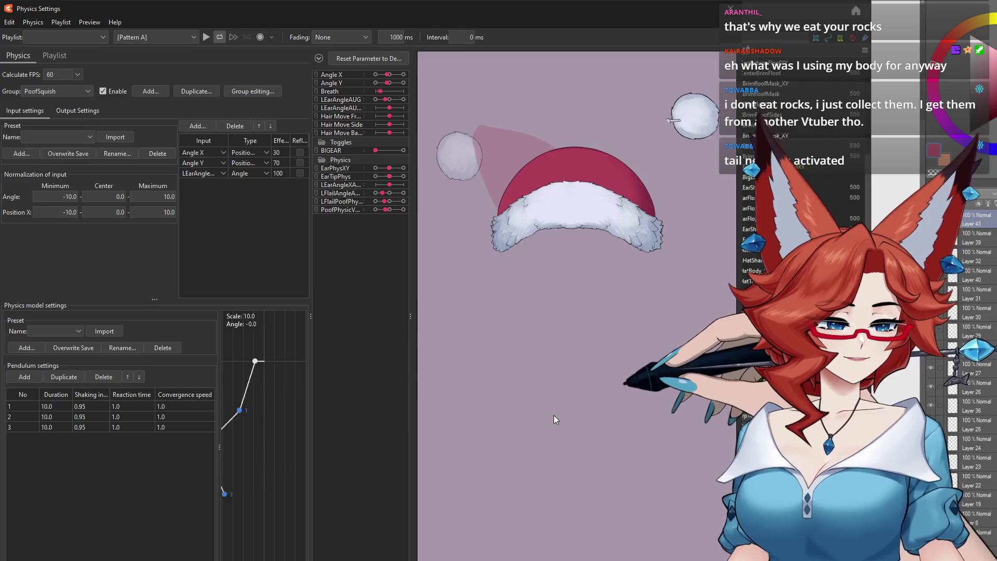
pyautogui.moveTo(560, 413)
pyautogui.mouseDown()
pyautogui.moveTo(668, 402)
pyautogui.moveTo(569, 424)
pyautogui.mouseUp()
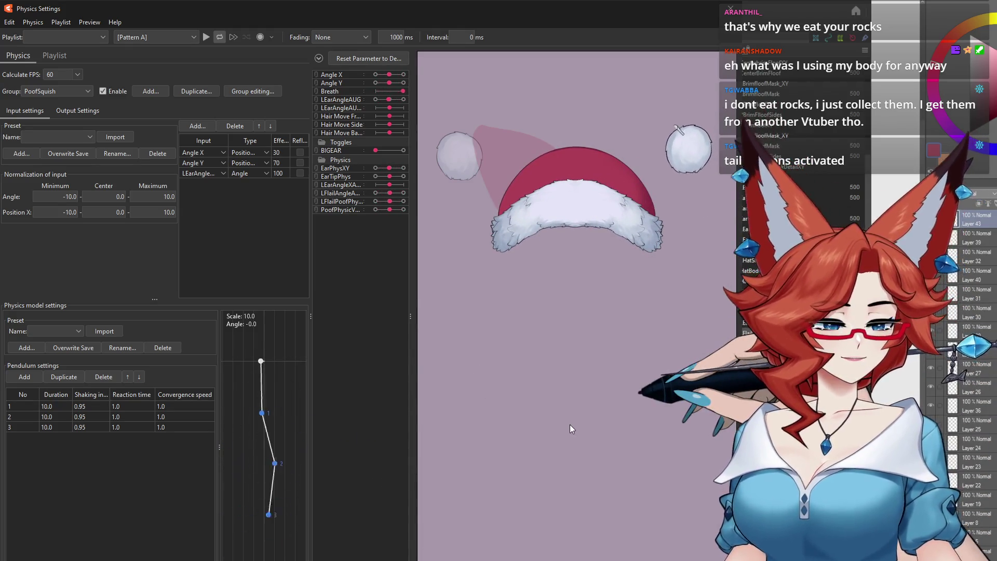
pyautogui.moveTo(569, 425)
pyautogui.mouseDown()
pyautogui.moveTo(716, 388)
pyautogui.moveTo(622, 338)
pyautogui.moveTo(646, 394)
pyautogui.moveTo(599, 325)
pyautogui.moveTo(547, 406)
pyautogui.mouseUp()
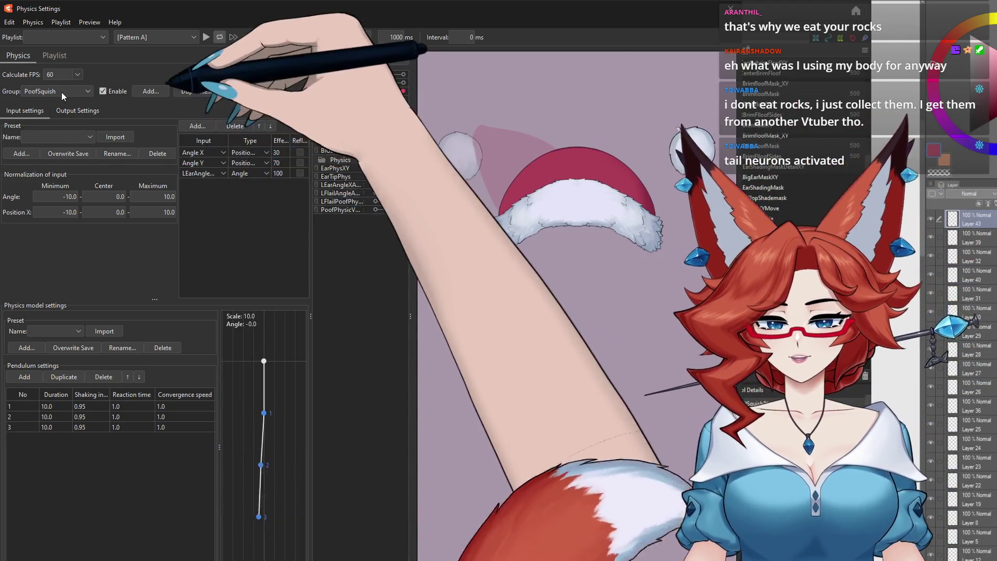
pyautogui.click(61, 92)
pyautogui.click(66, 112)
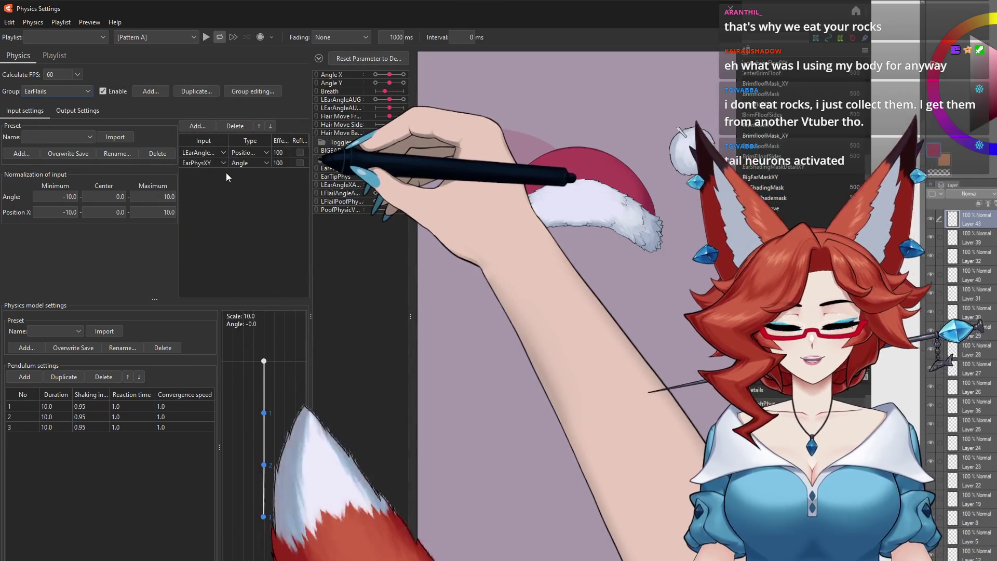
pyautogui.click(62, 94)
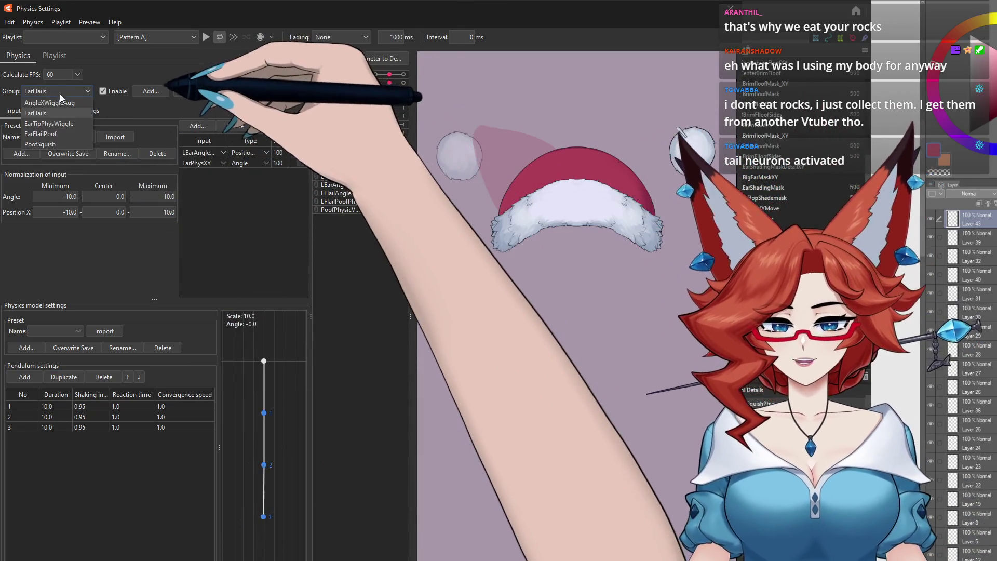
pyautogui.click(52, 128)
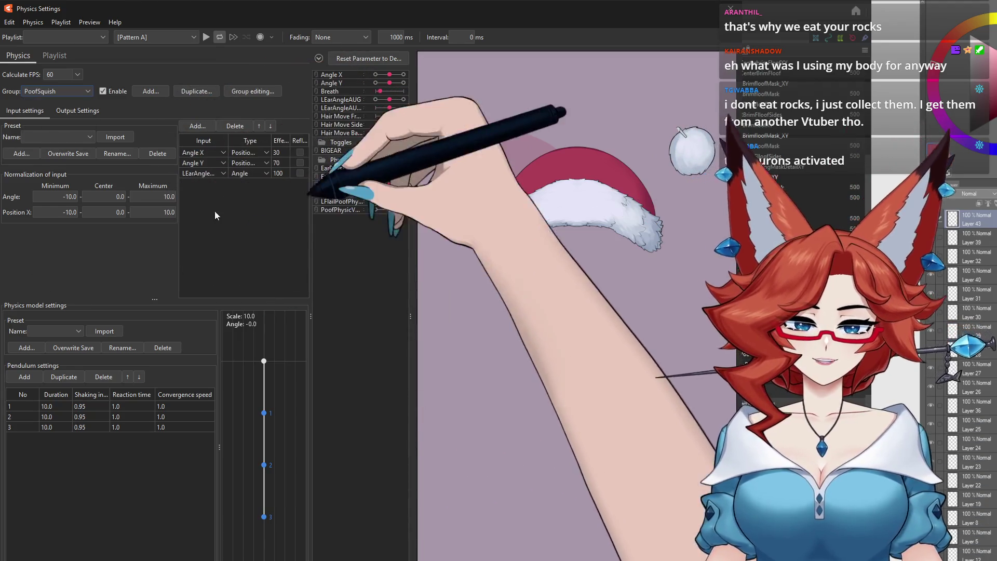
# Delete PoofSquish's Angle X input and switch the Angle Y input's source to EarPhysXY
pyautogui.click(202, 153)
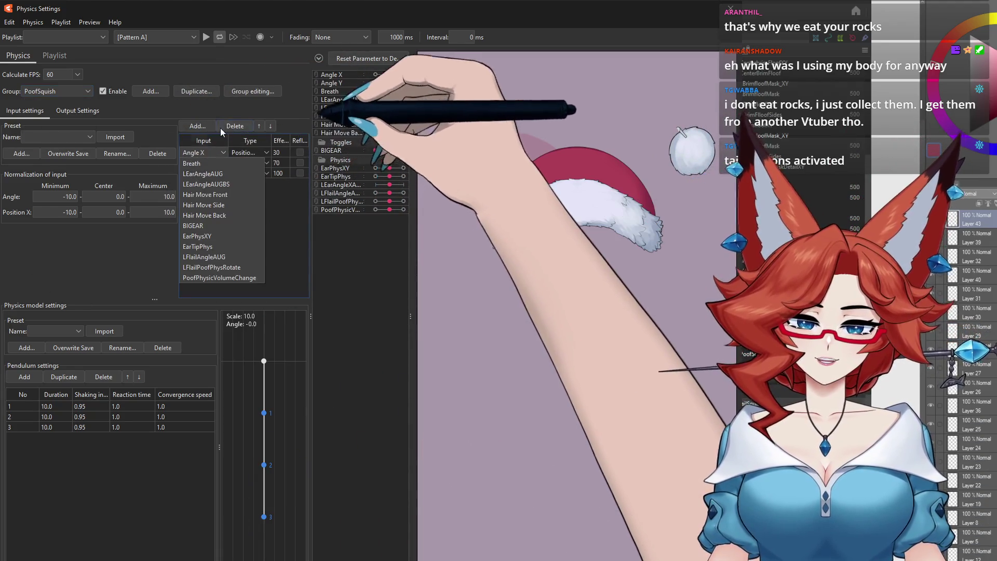
pyautogui.click(200, 152)
pyautogui.click(203, 153)
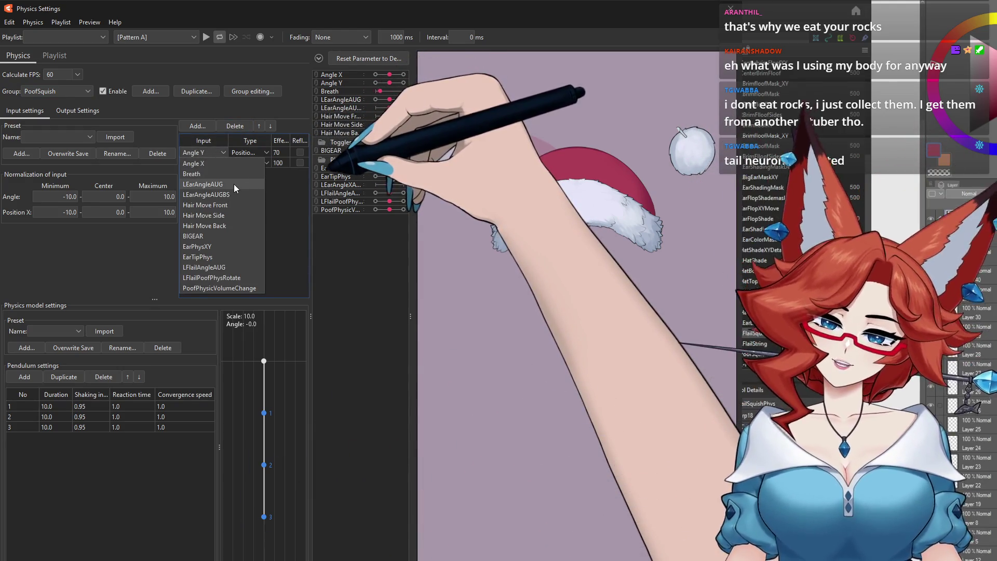
pyautogui.click(233, 184)
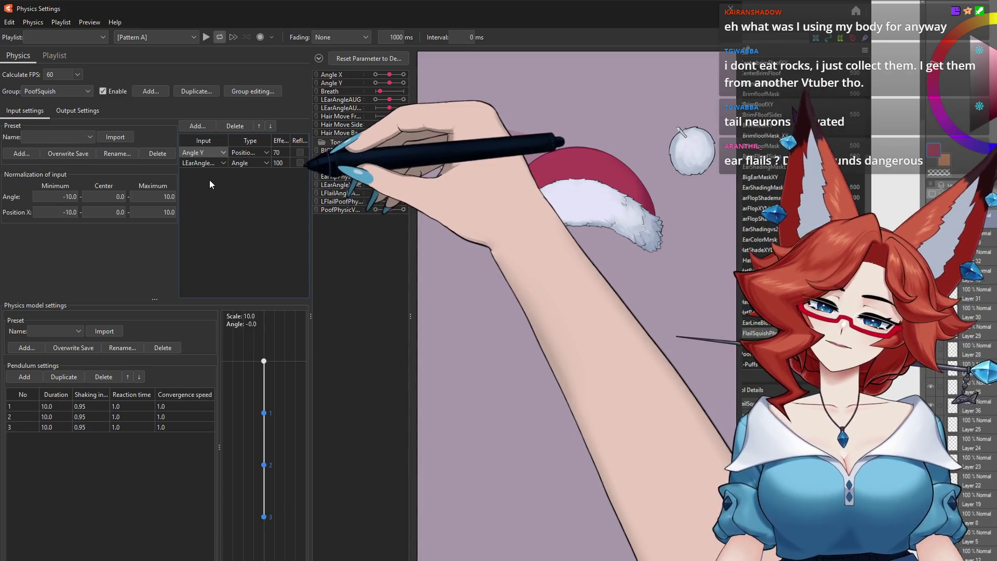
pyautogui.click(203, 152)
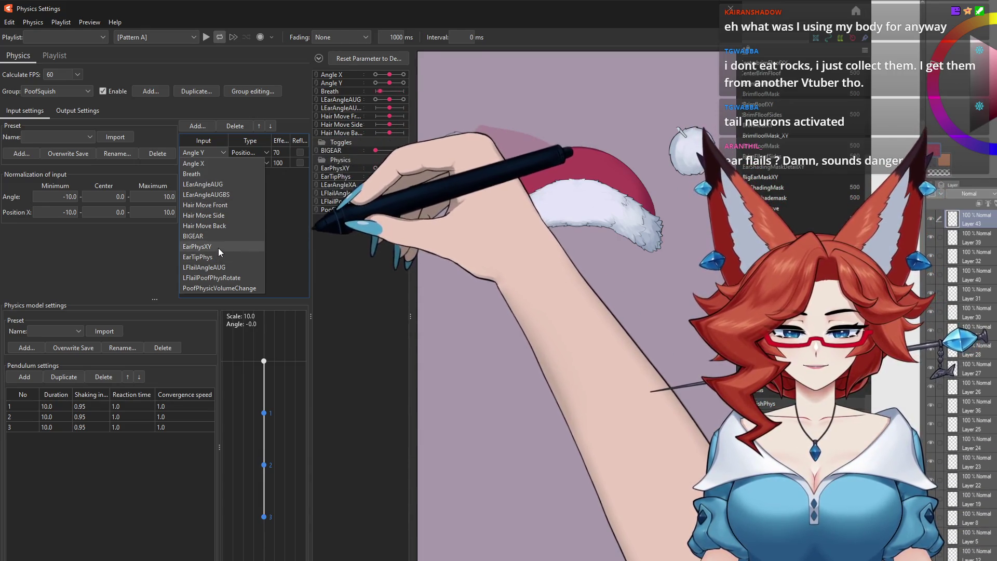
pyautogui.click(219, 247)
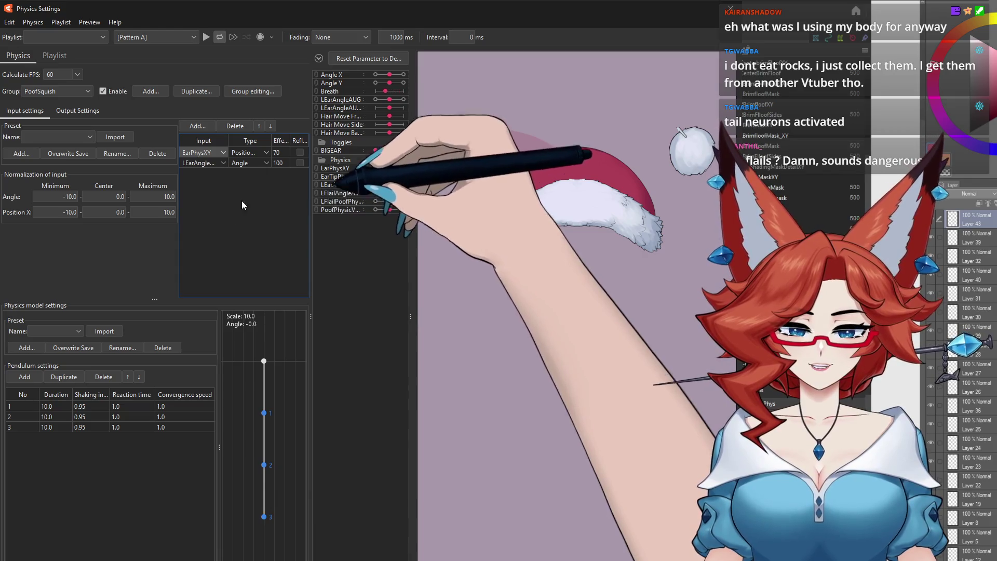
pyautogui.click(78, 110)
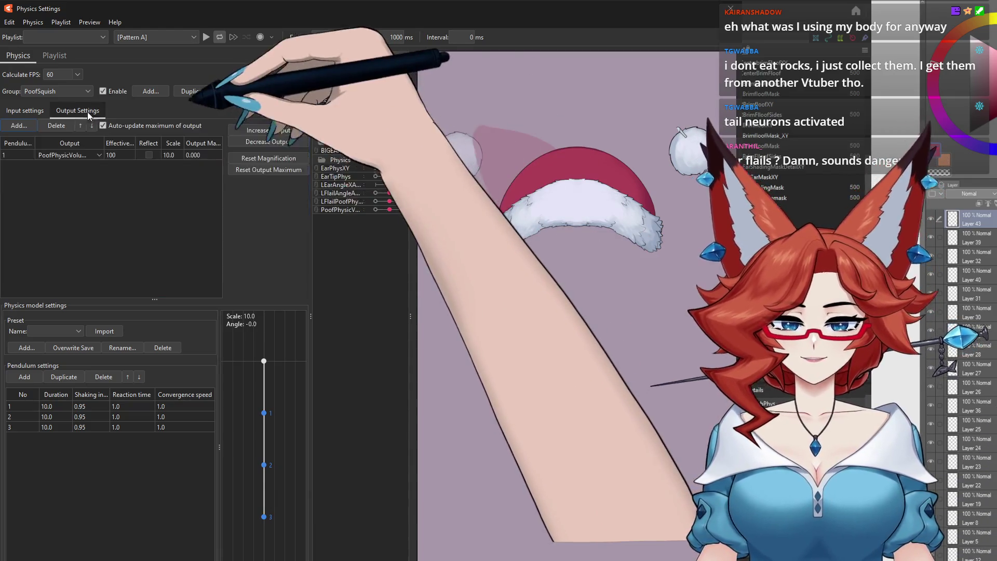
# Shake the physics preview both ways to test the pom-pom squish, then close Physics Settings
pyautogui.moveTo(500, 355)
pyautogui.mouseDown()
pyautogui.moveTo(630, 333)
pyautogui.moveTo(634, 319)
pyautogui.mouseUp()
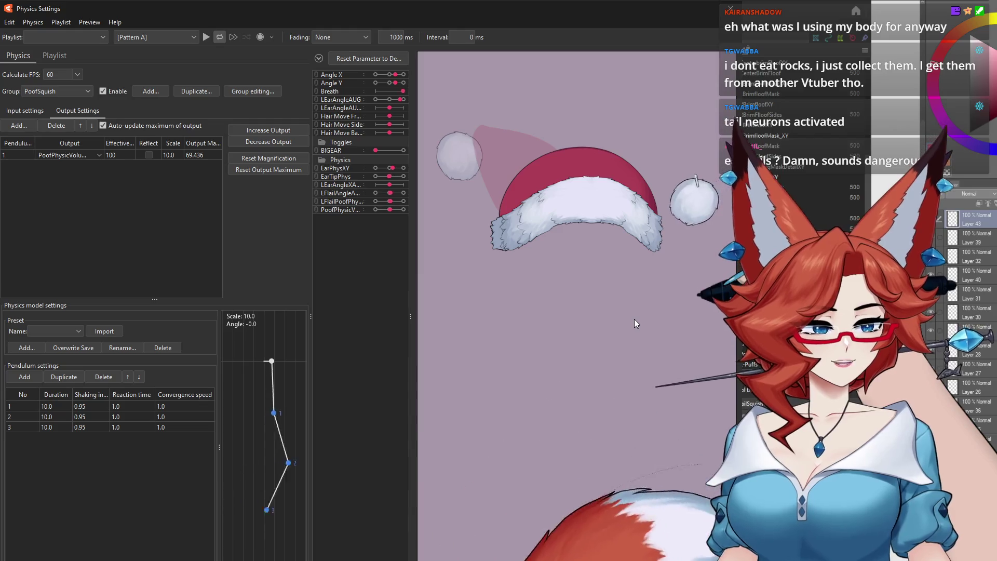
pyautogui.moveTo(633, 319)
pyautogui.mouseDown()
pyautogui.moveTo(451, 489)
pyautogui.moveTo(544, 441)
pyautogui.mouseUp()
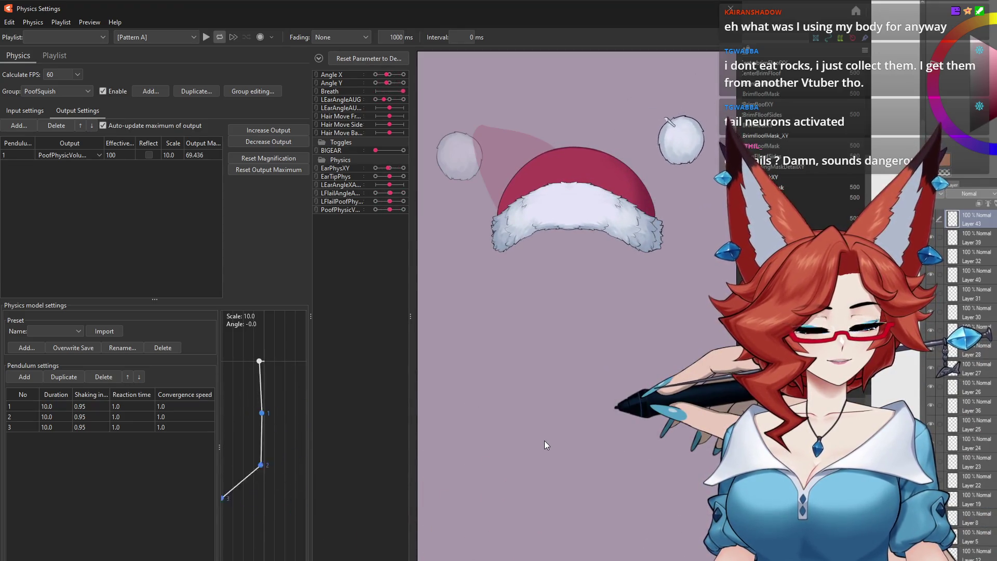
pyautogui.moveTo(539, 521); pyautogui.dragTo(717, 407)
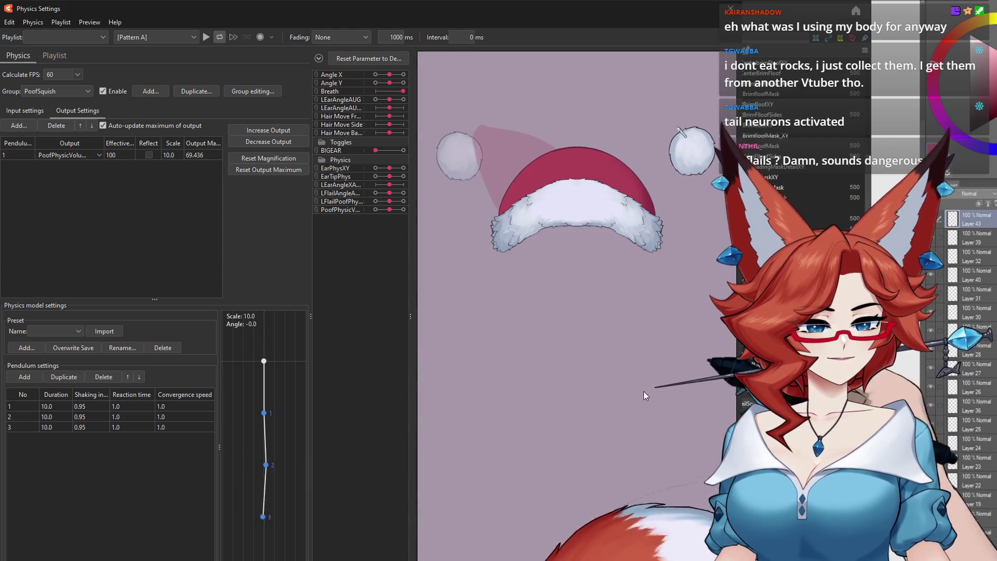
pyautogui.click(731, 10)
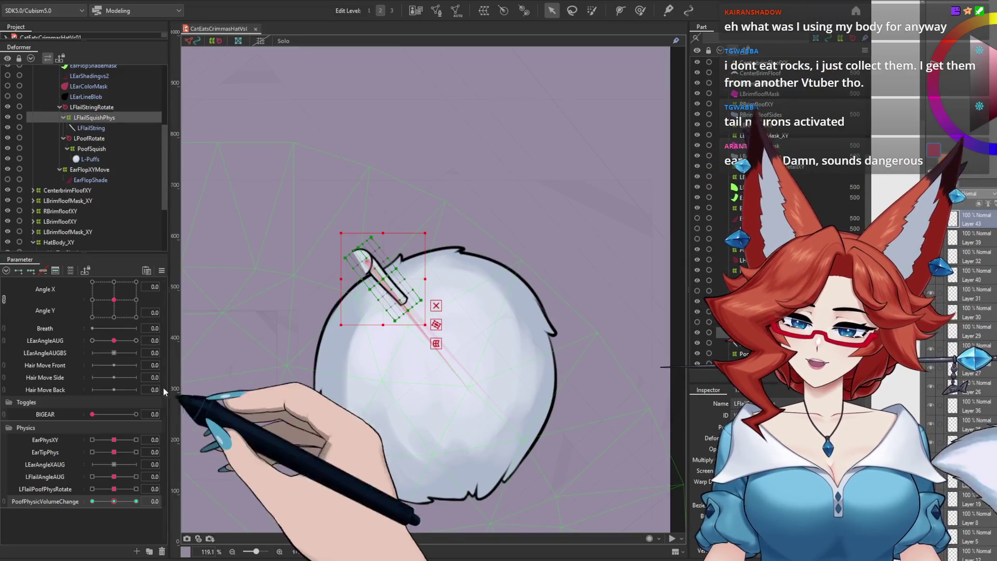
# Reopen Physics Settings from the right-click menu, swing the head to test the hat, and close it
pyautogui.moveTo(165, 167); pyautogui.dragTo(168, 130)
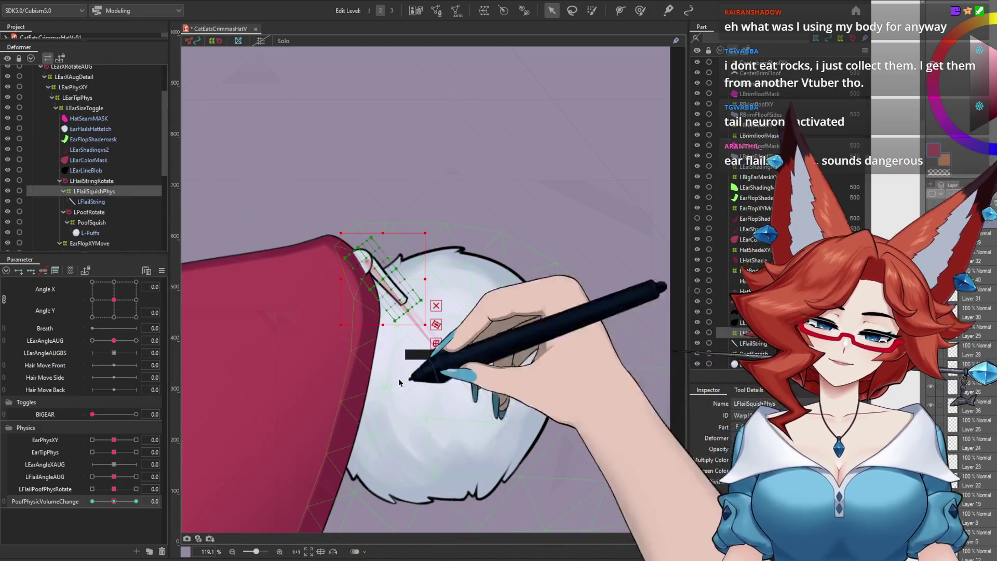
pyautogui.scroll(-2, 521, 344)
pyautogui.scroll(-2, 522, 343)
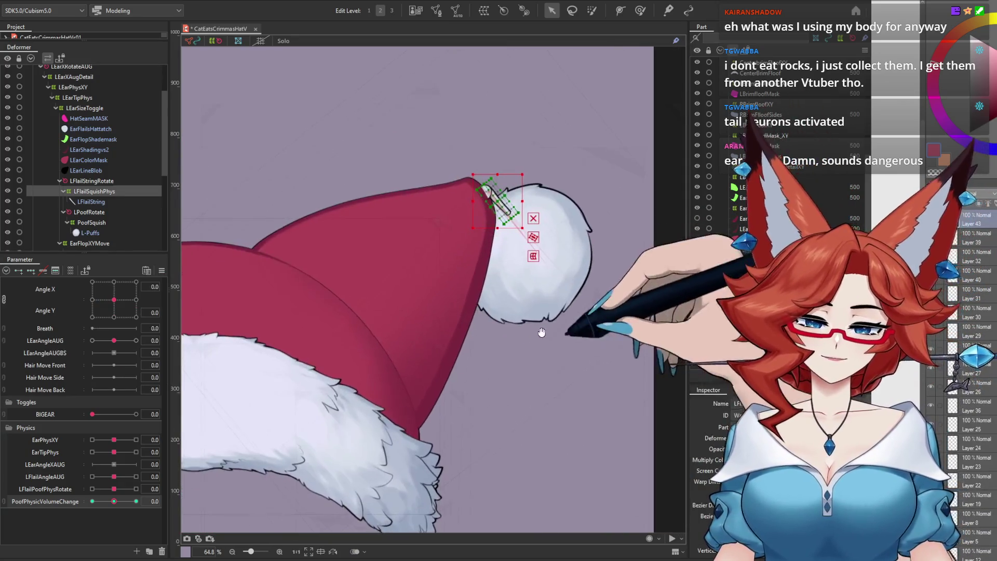
pyautogui.rightClick(84, 190)
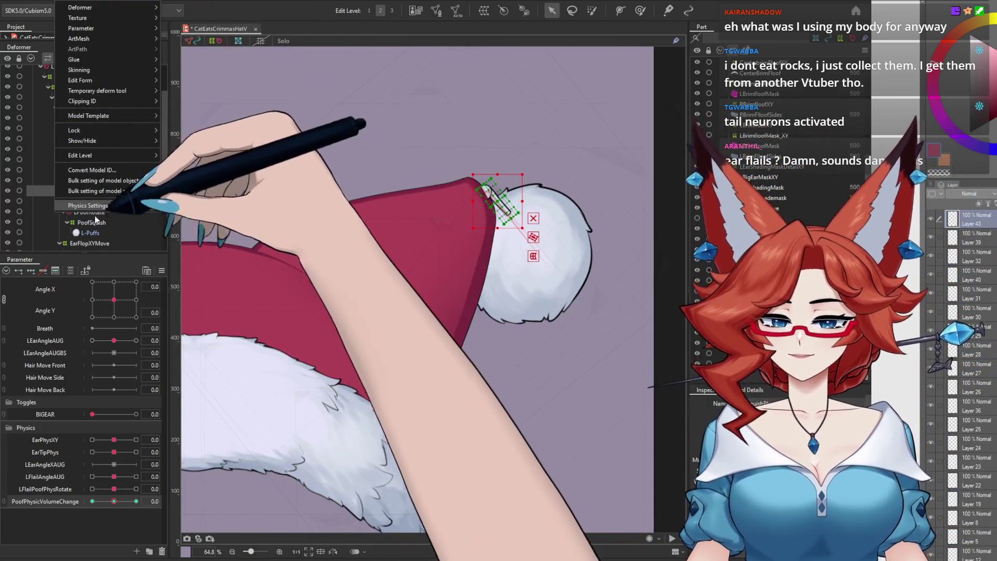
pyautogui.click(90, 205)
pyautogui.moveTo(544, 451)
pyautogui.mouseDown()
pyautogui.moveTo(673, 388)
pyautogui.moveTo(396, 239)
pyautogui.mouseUp()
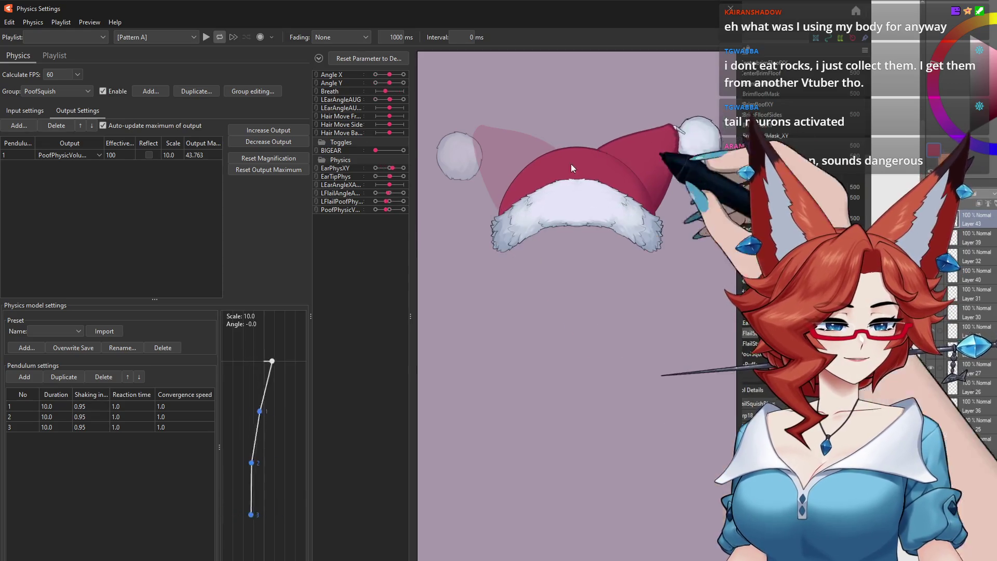
pyautogui.click(730, 8)
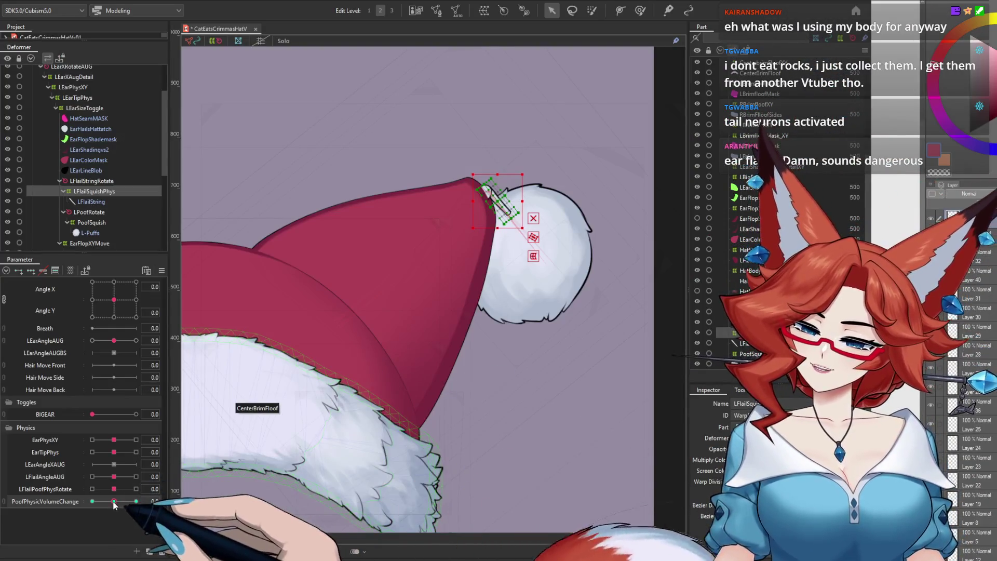
# Set PoofPhysicVolumeChange to 10 to swell the pom-pom, deselect LFlailSquishPhys, and save the model
pyautogui.moveTo(116, 502)
pyautogui.mouseDown()
pyautogui.moveTo(173, 506)
pyautogui.moveTo(105, 525)
pyautogui.moveTo(204, 524)
pyautogui.mouseUp()
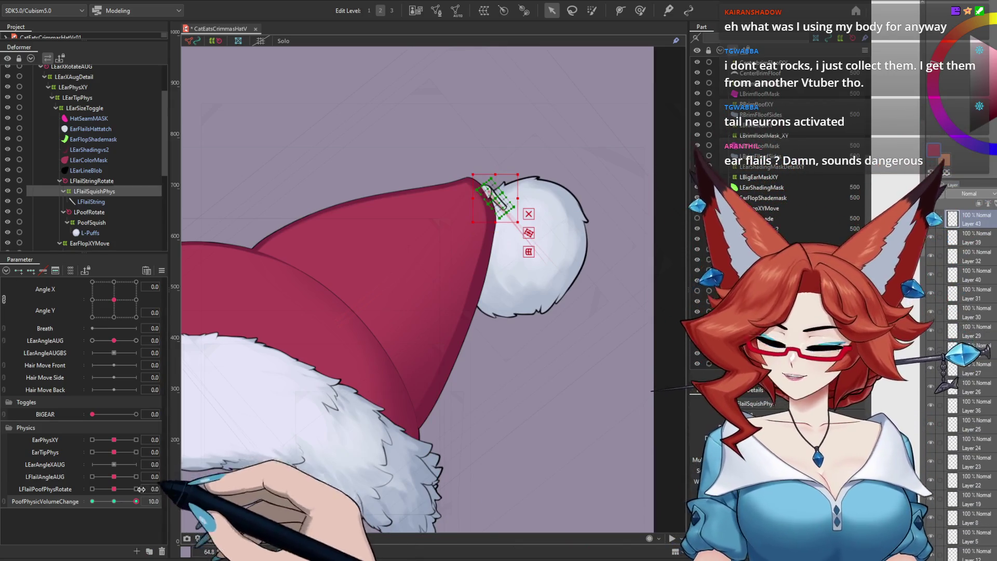
pyautogui.moveTo(136, 500)
pyautogui.mouseDown()
pyautogui.moveTo(92, 501)
pyautogui.moveTo(125, 499)
pyautogui.mouseUp()
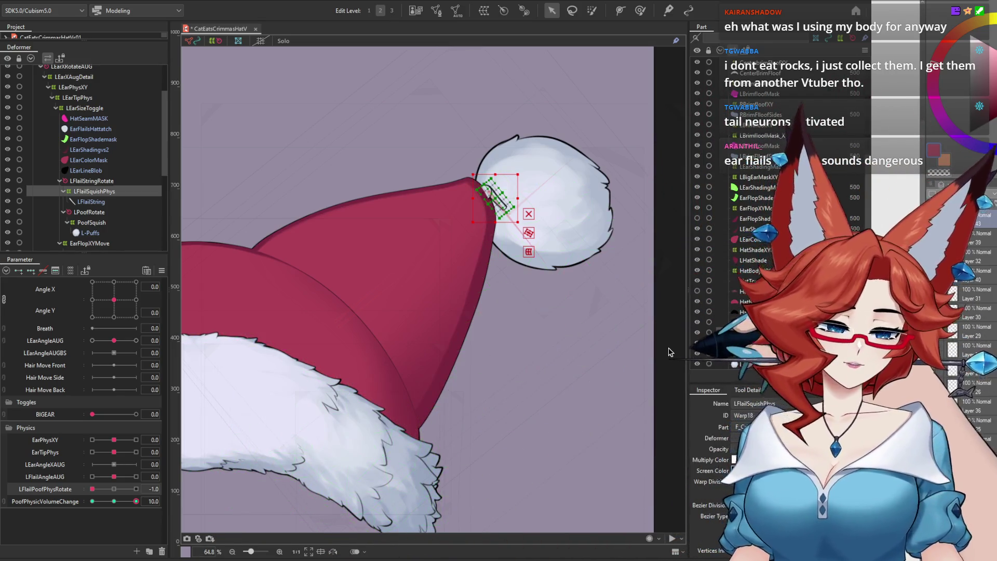
pyautogui.click(668, 351)
pyautogui.hotkey('ctrl', 's')
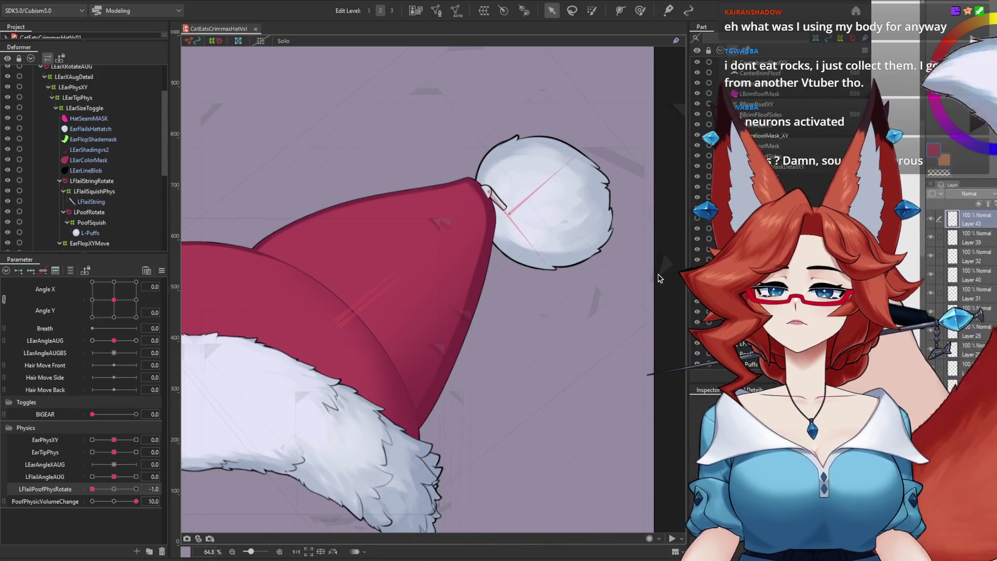
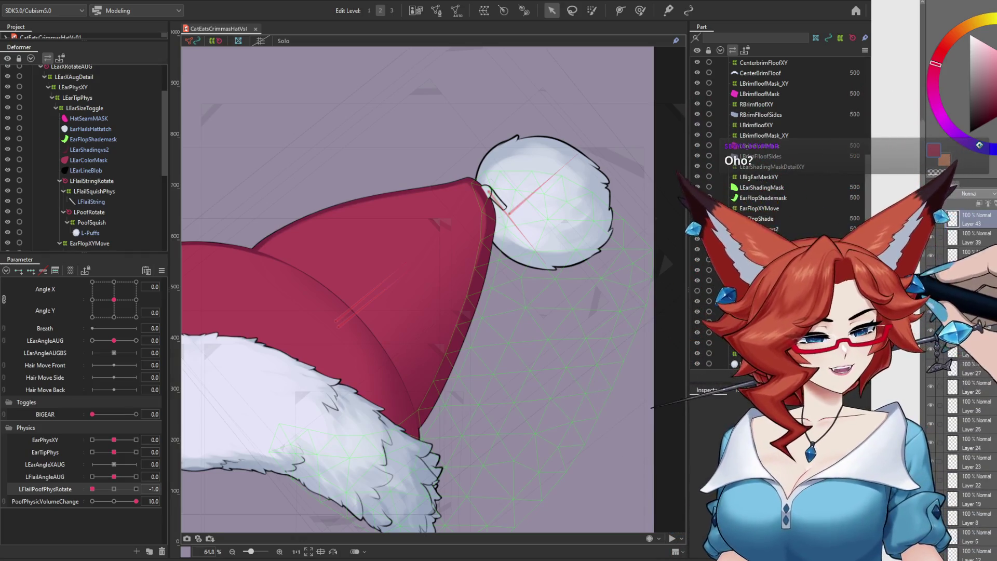
# Rename the string mesh to LFlailStringTest by adding a Test suffix
pyautogui.click(543, 203)
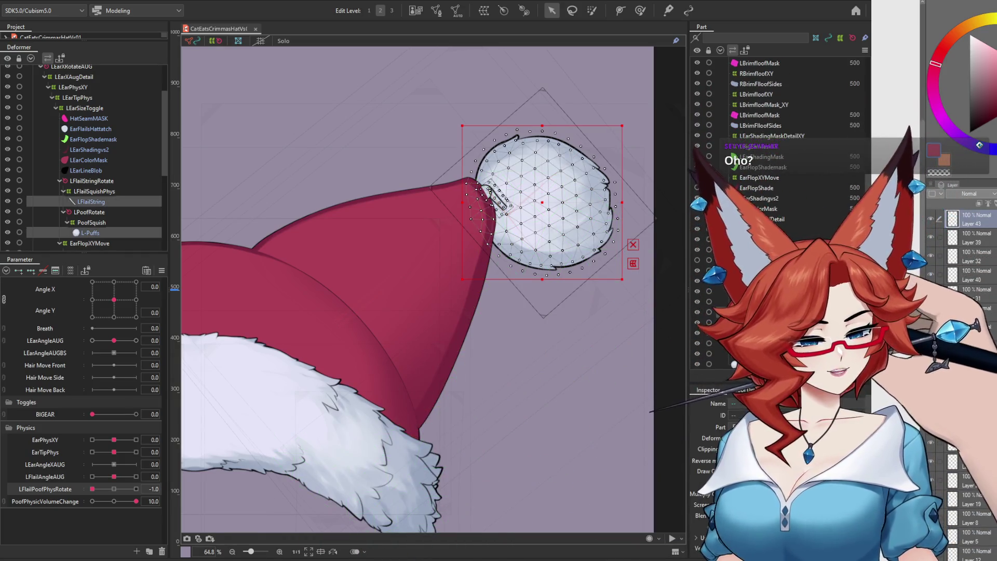
pyautogui.click(94, 191)
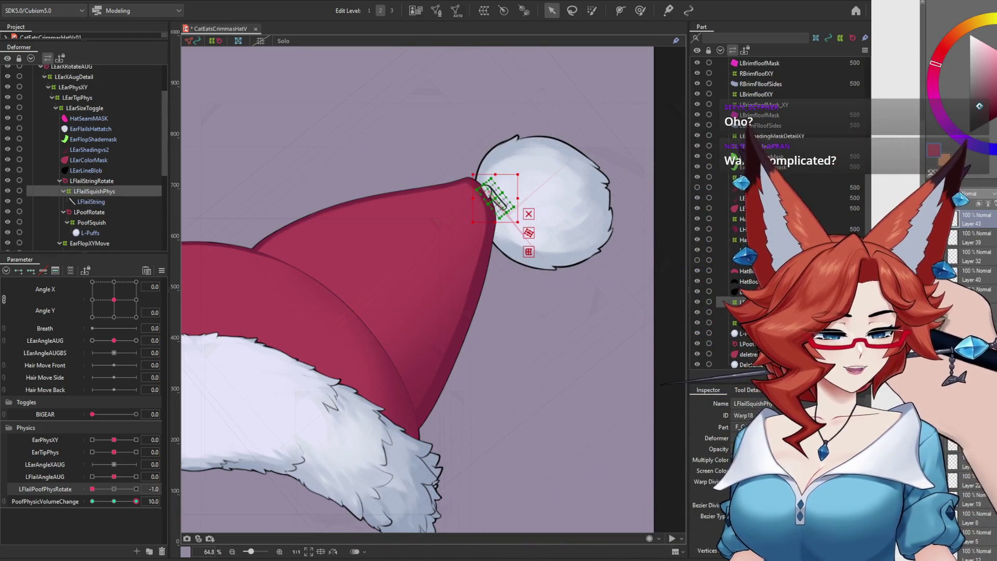
pyautogui.click(543, 202)
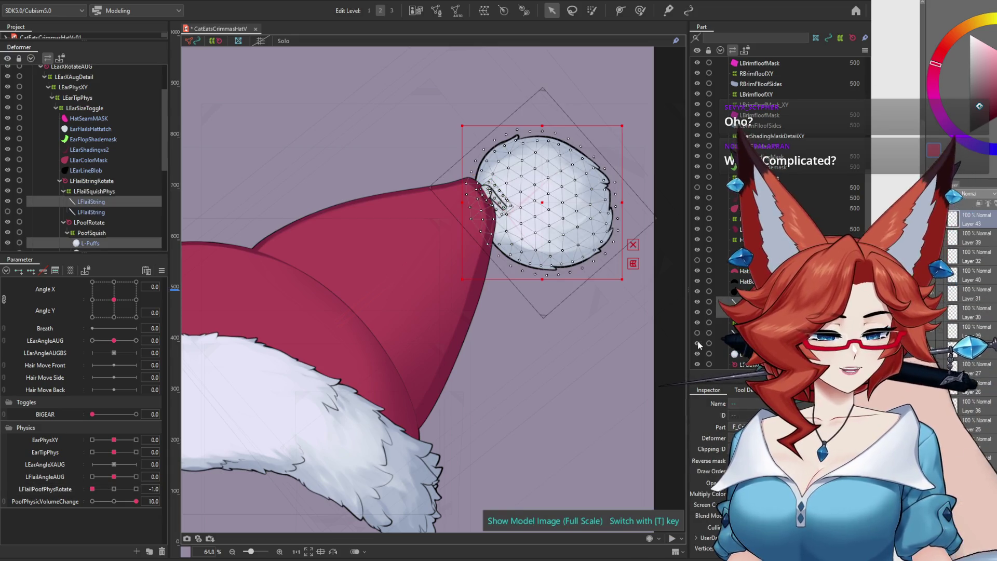
pyautogui.click(725, 331)
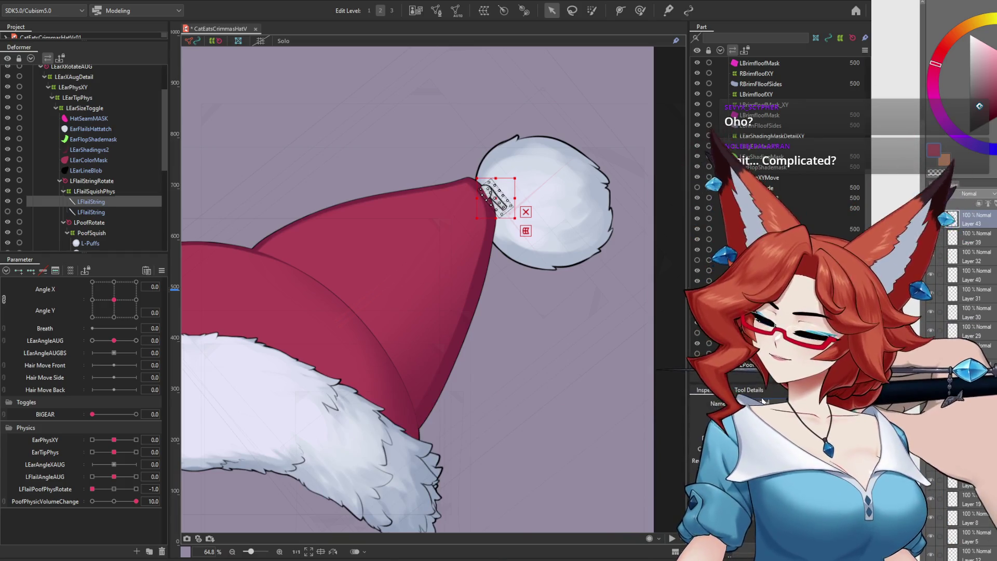
pyautogui.write('Test')
pyautogui.press('Return')
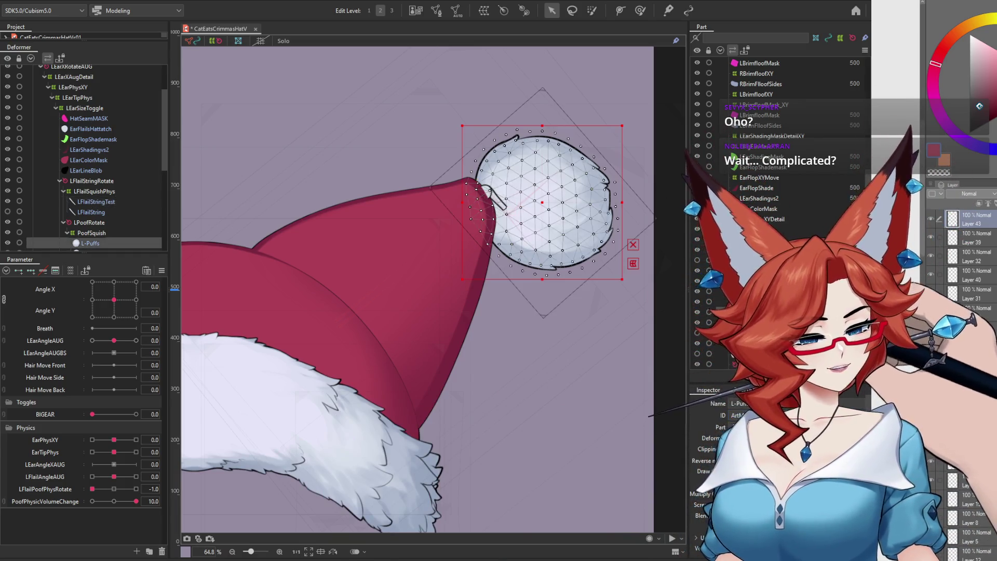
# Rename the pompom to L-PuffsTest and reset PoofPhysicVolumeChange and LFlailPoofPhysRotate to 0
pyautogui.doubleClick(737, 404)
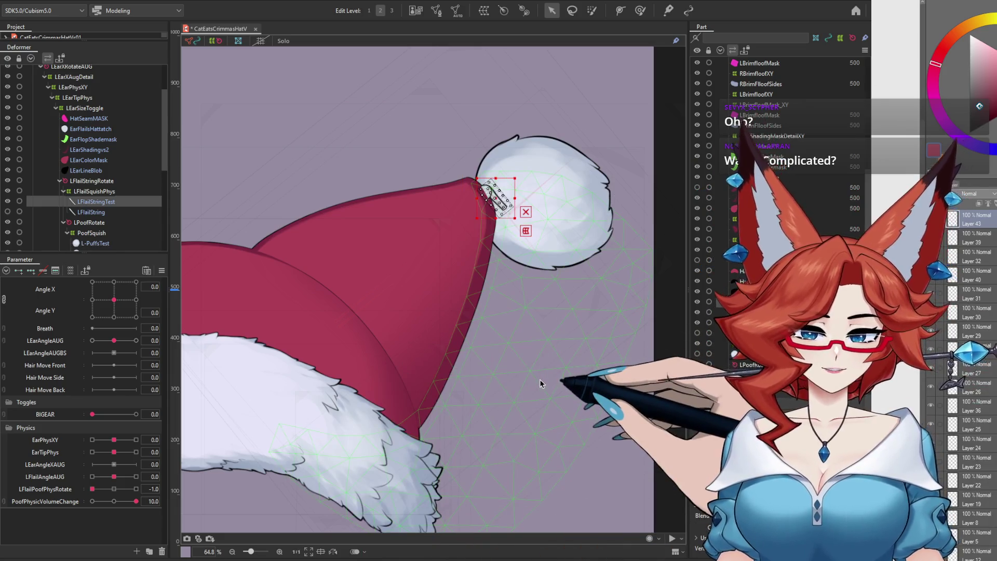
pyautogui.moveTo(136, 501); pyautogui.dragTo(114, 511)
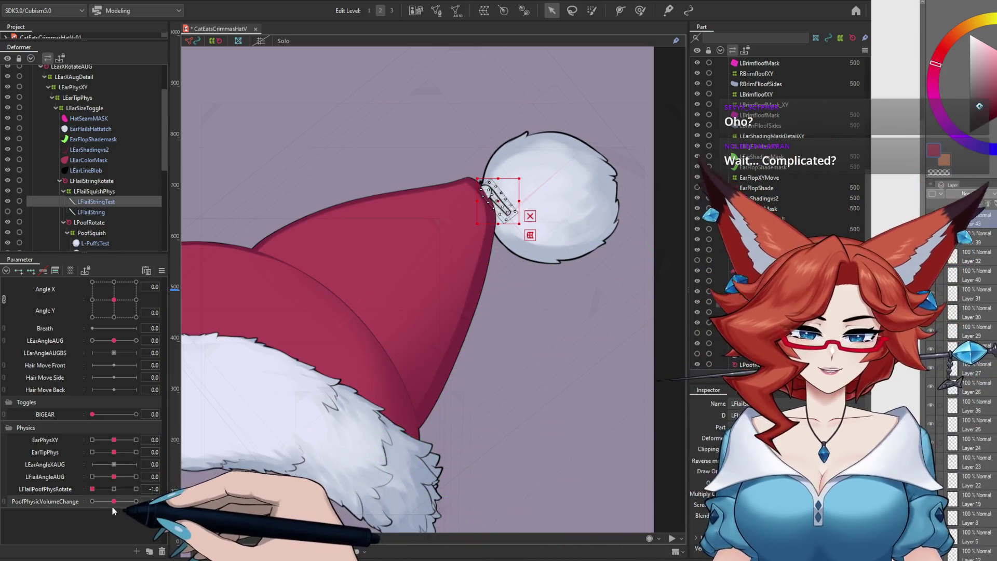
pyautogui.click(114, 488)
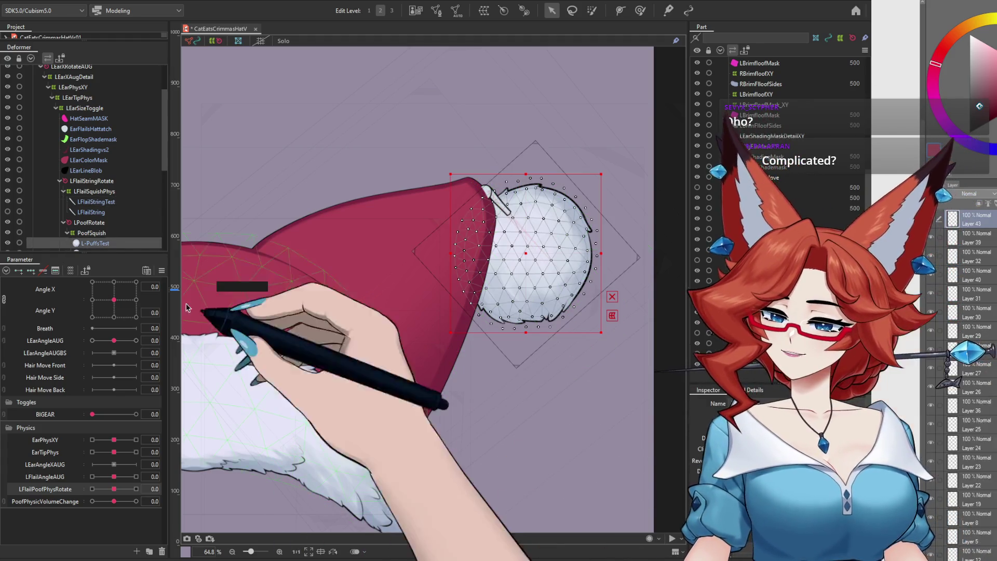
# Move LFlailStringTest out of the ear deformers to the top-level All
pyautogui.scroll(-3, 168, 200)
pyautogui.scroll(1, 160, 197)
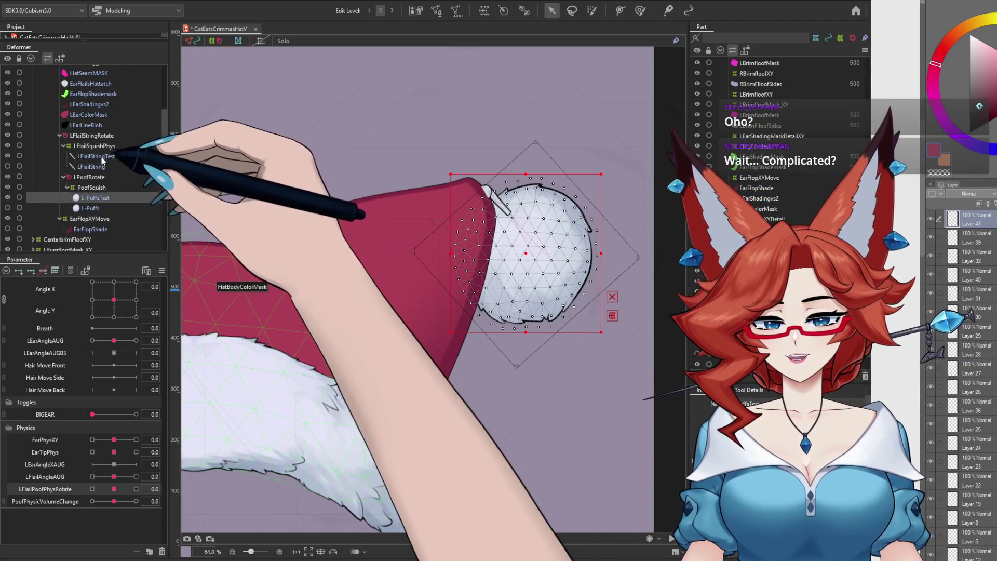
pyautogui.scroll(2, 107, 182)
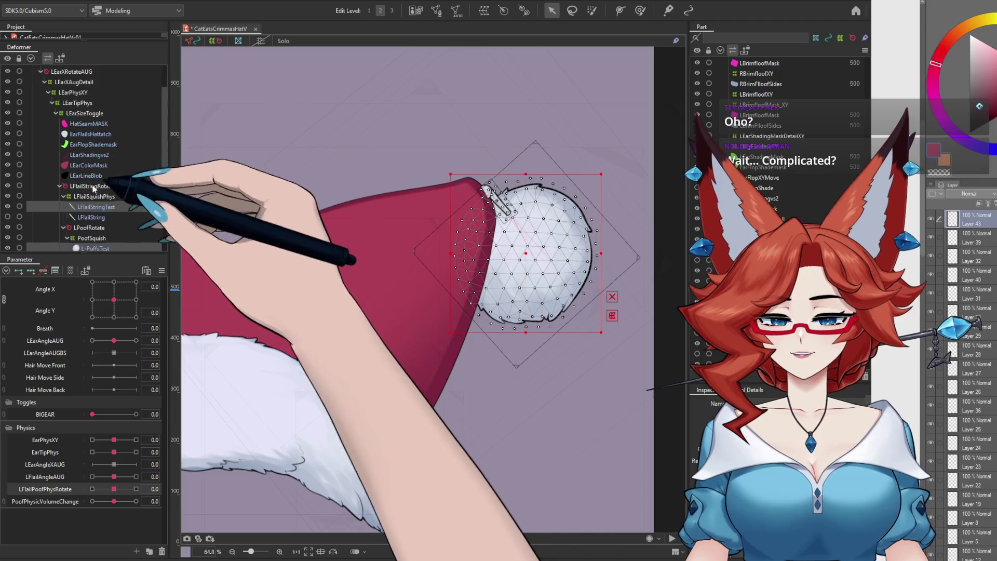
pyautogui.moveTo(101, 207); pyautogui.dragTo(95, 119)
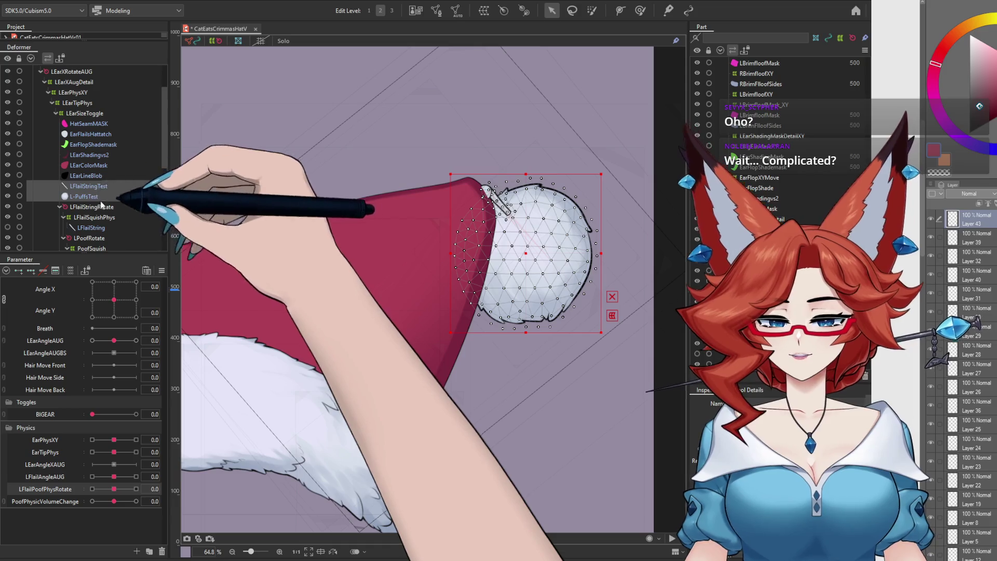
# Collapse HatBody_XY and LEarAll so LFlailStringTest and L-PuffsTest sit under the root, then select both
pyautogui.scroll(-1, 96, 244)
pyautogui.scroll(-1, 94, 251)
pyautogui.scroll(-1, 92, 247)
pyautogui.scroll(-2, 92, 247)
pyautogui.scroll(-1, 89, 248)
pyautogui.scroll(-1, 86, 247)
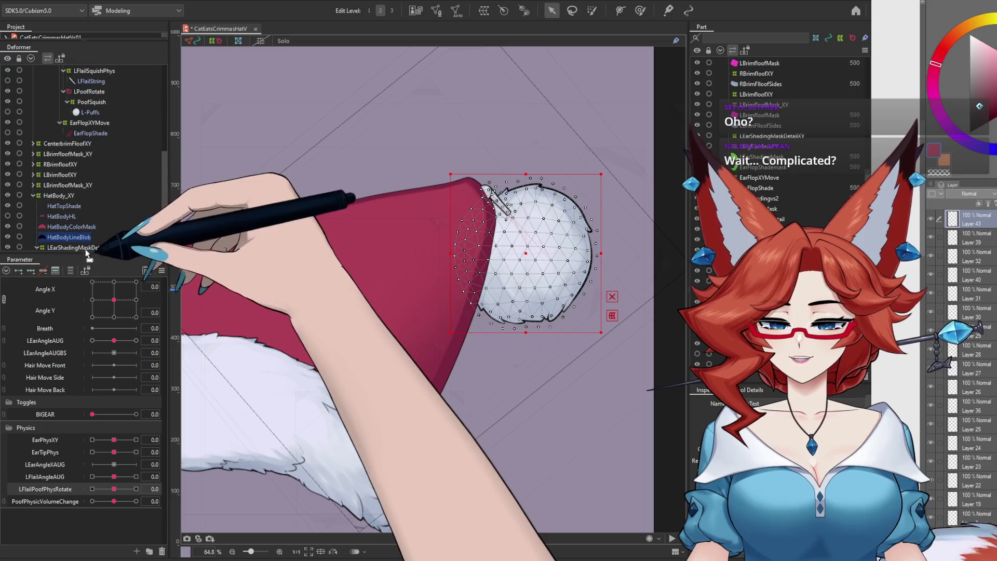
pyautogui.scroll(-1, 87, 251)
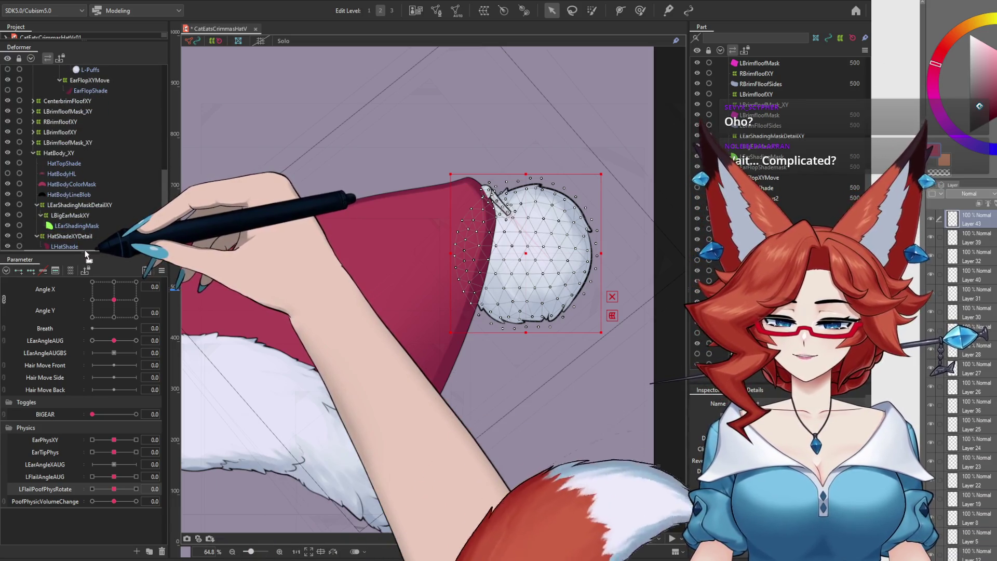
pyautogui.click(33, 131)
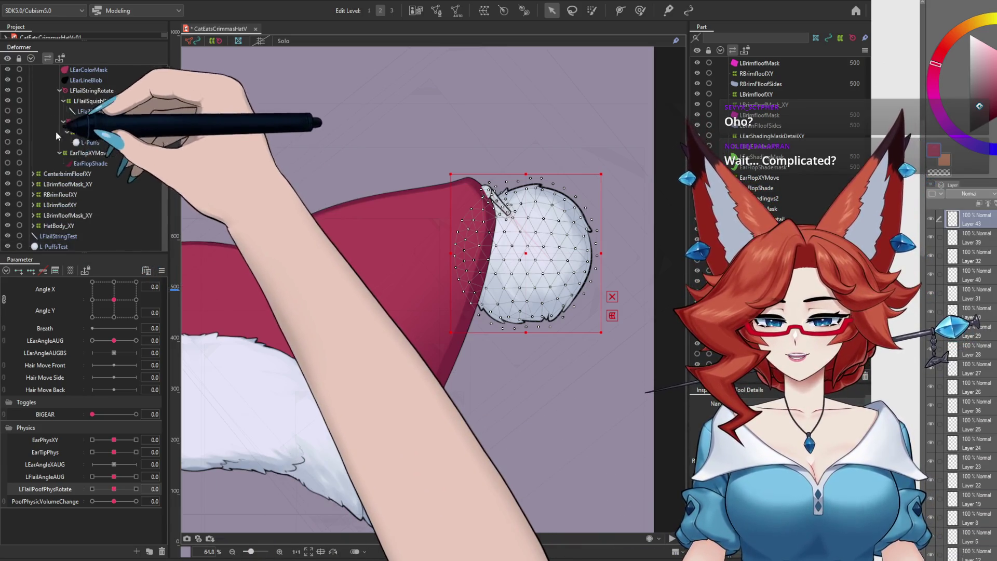
pyautogui.scroll(5, 104, 156)
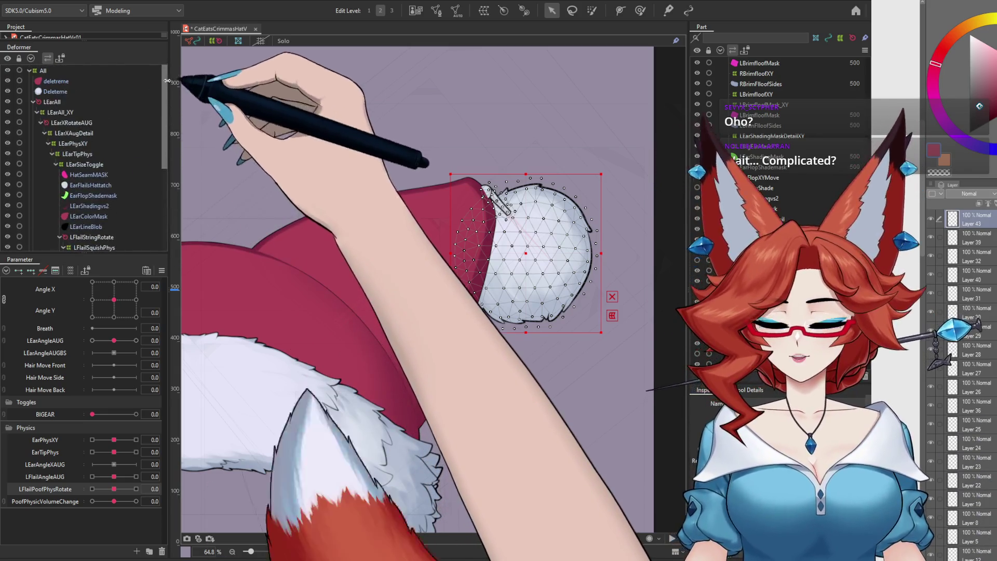
pyautogui.click(33, 102)
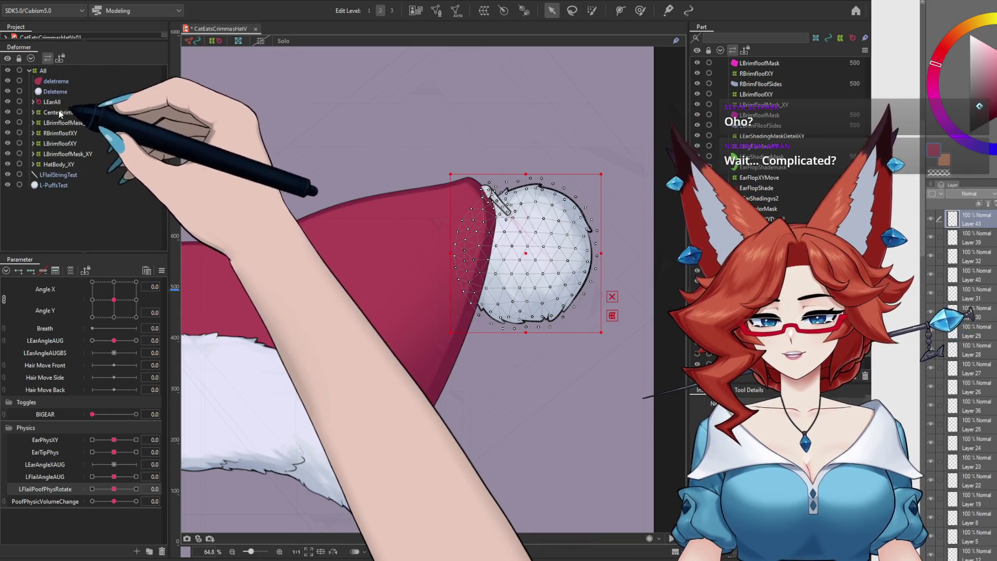
pyautogui.click(57, 175)
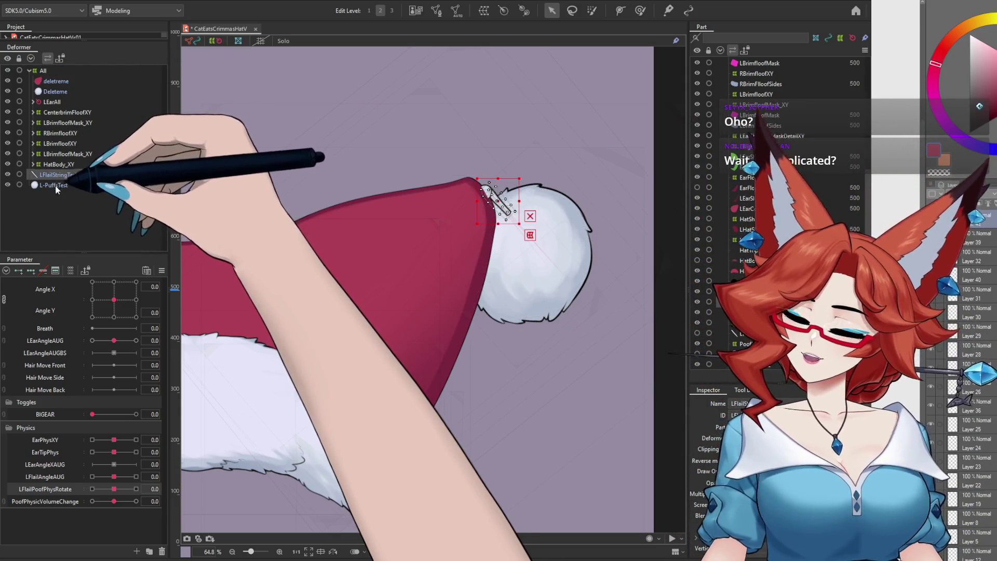
pyautogui.click(54, 185)
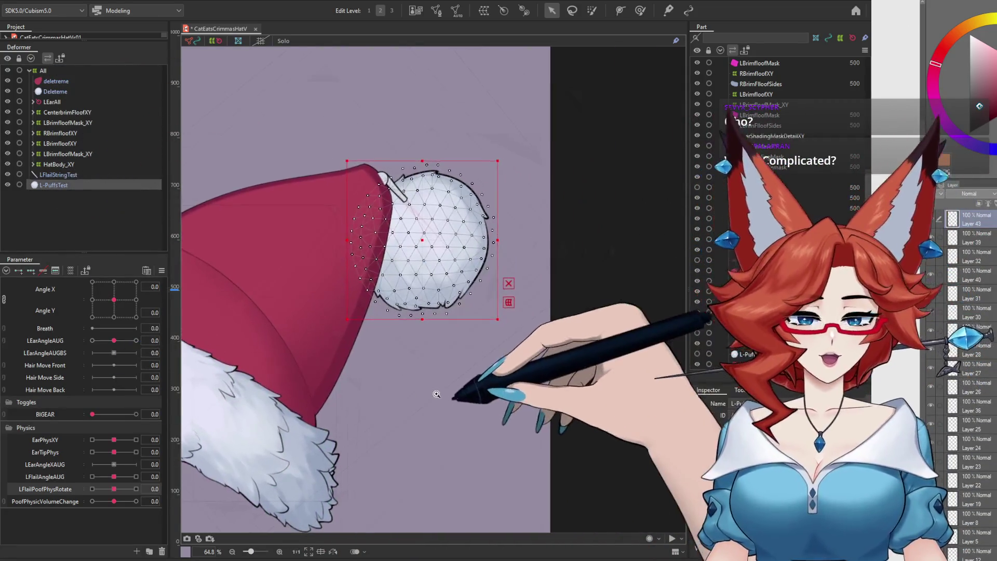
# Move the pompom down and right of the hat tip, then test the head angle and return it to neutral
pyautogui.scroll(2, 466, 396)
pyautogui.moveTo(467, 395); pyautogui.dragTo(472, 404)
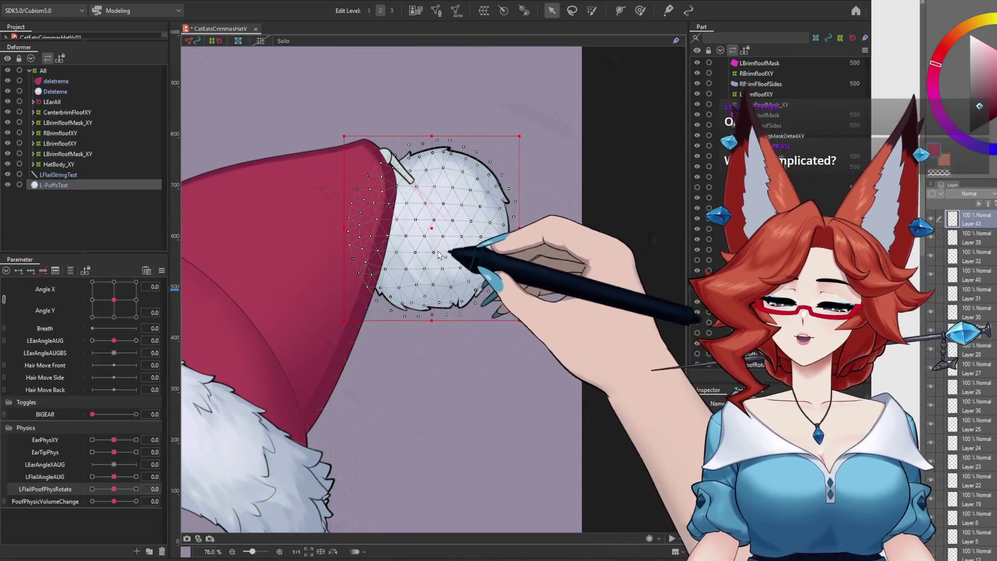
pyautogui.moveTo(431, 228); pyautogui.dragTo(455, 344)
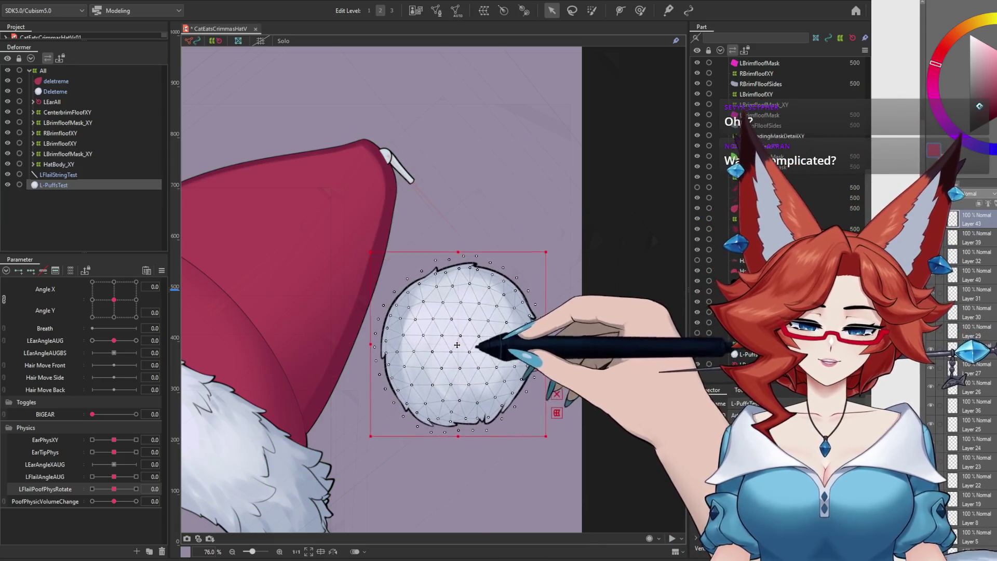
pyautogui.moveTo(114, 300)
pyautogui.mouseDown()
pyautogui.moveTo(160, 301)
pyautogui.moveTo(114, 299)
pyautogui.mouseUp()
pyautogui.moveTo(114, 340)
pyautogui.mouseDown()
pyautogui.moveTo(104, 343)
pyautogui.moveTo(117, 344)
pyautogui.mouseUp()
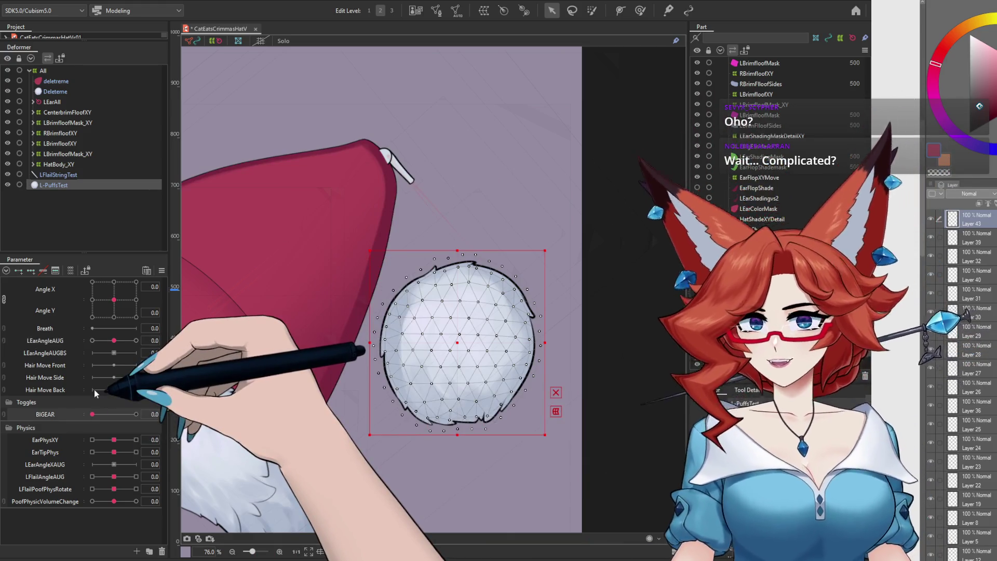
# Stretch LFlailStringTest longer toward the lower right and upward, then undo the stretch
pyautogui.click(422, 189)
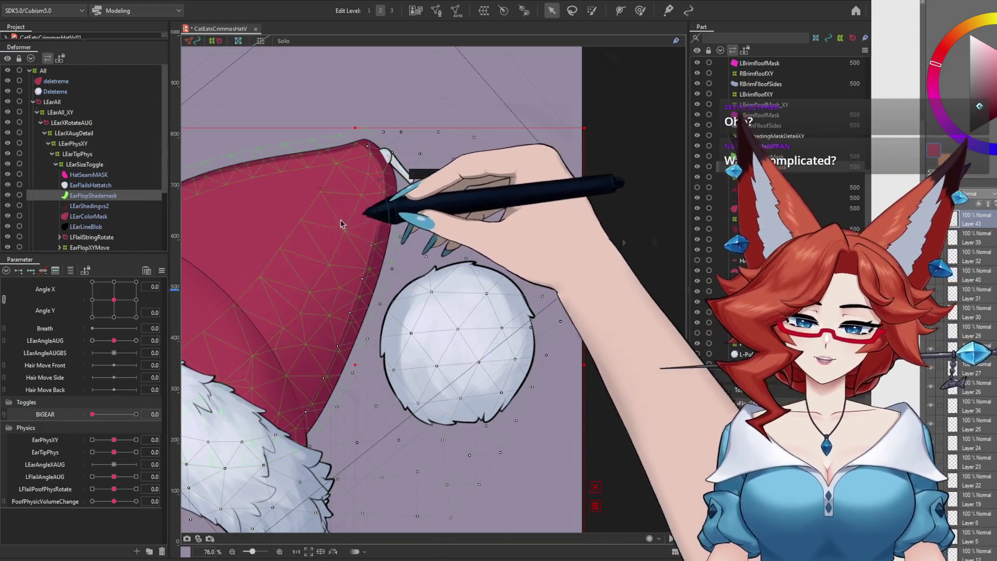
pyautogui.click(33, 102)
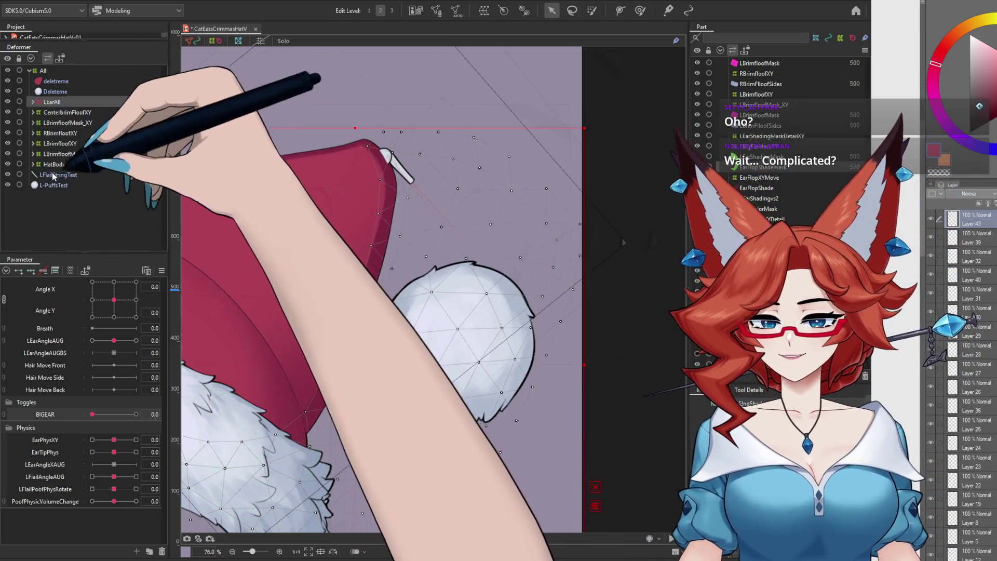
pyautogui.click(58, 174)
pyautogui.scroll(2, 525, 279)
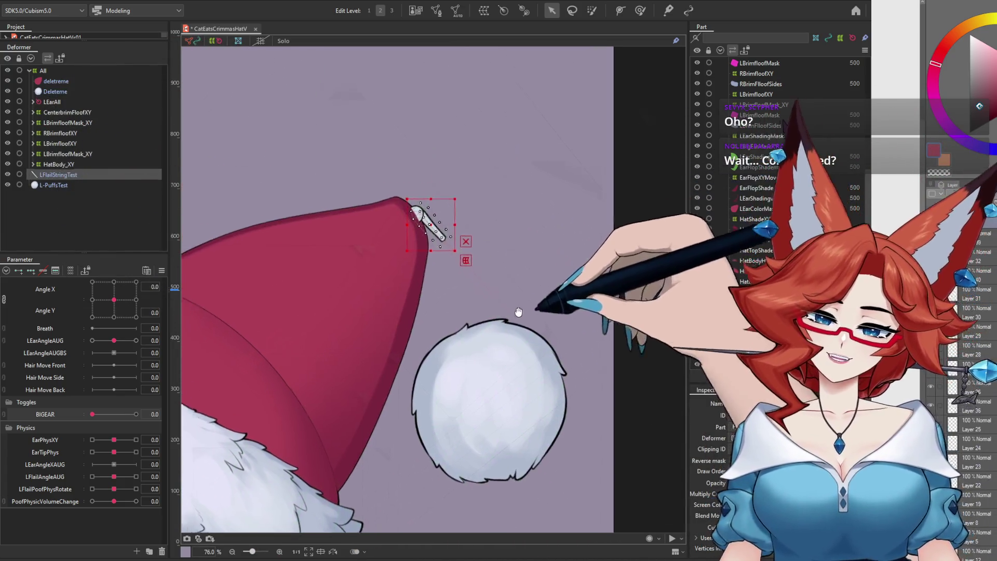
pyautogui.scroll(2, 525, 279)
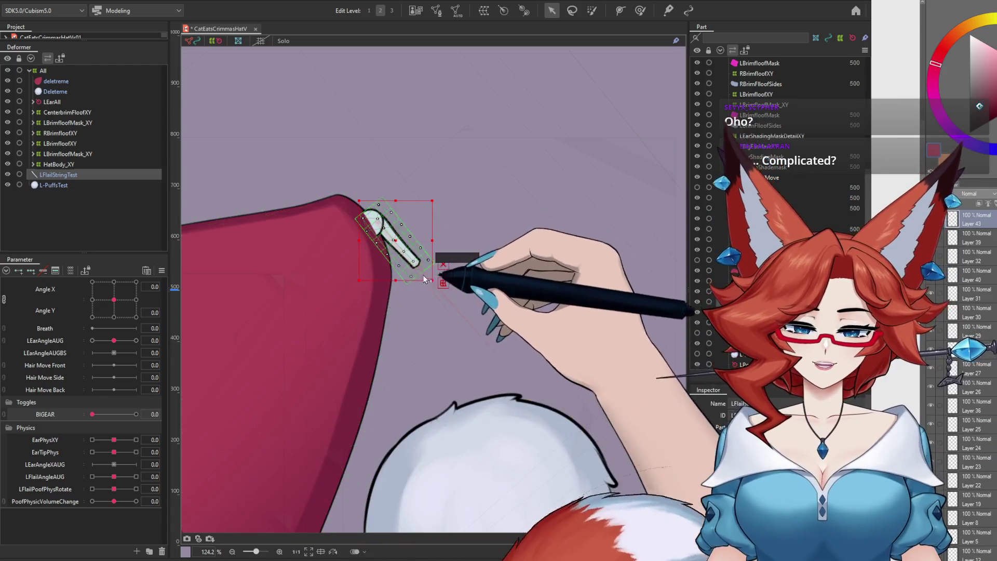
pyautogui.moveTo(431, 280)
pyautogui.mouseDown()
pyautogui.moveTo(478, 305)
pyautogui.moveTo(531, 390)
pyautogui.mouseUp()
pyautogui.moveTo(527, 200)
pyautogui.mouseDown()
pyautogui.moveTo(517, 227)
pyautogui.moveTo(537, 193)
pyautogui.mouseUp()
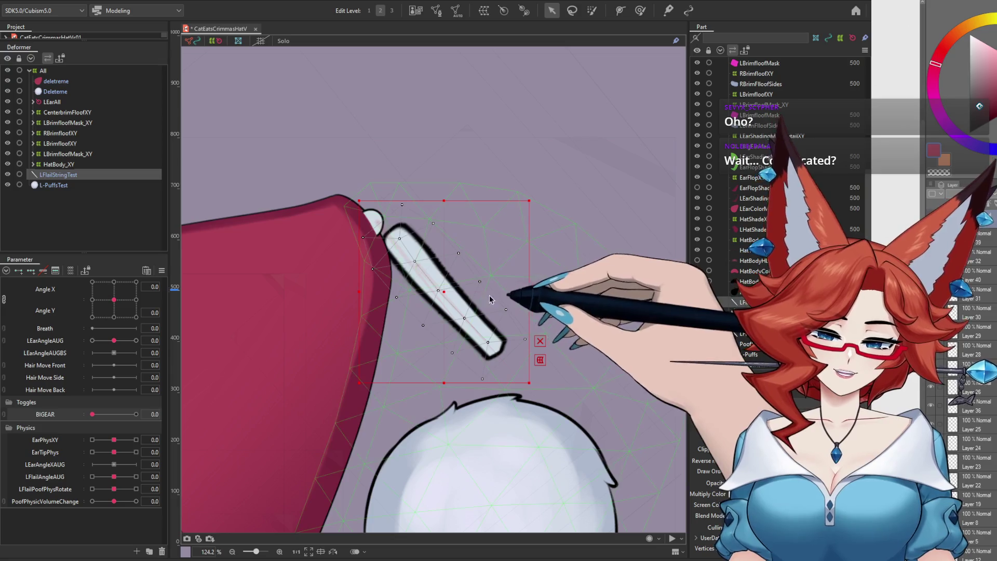
pyautogui.hotkey('ctrl', 'z')
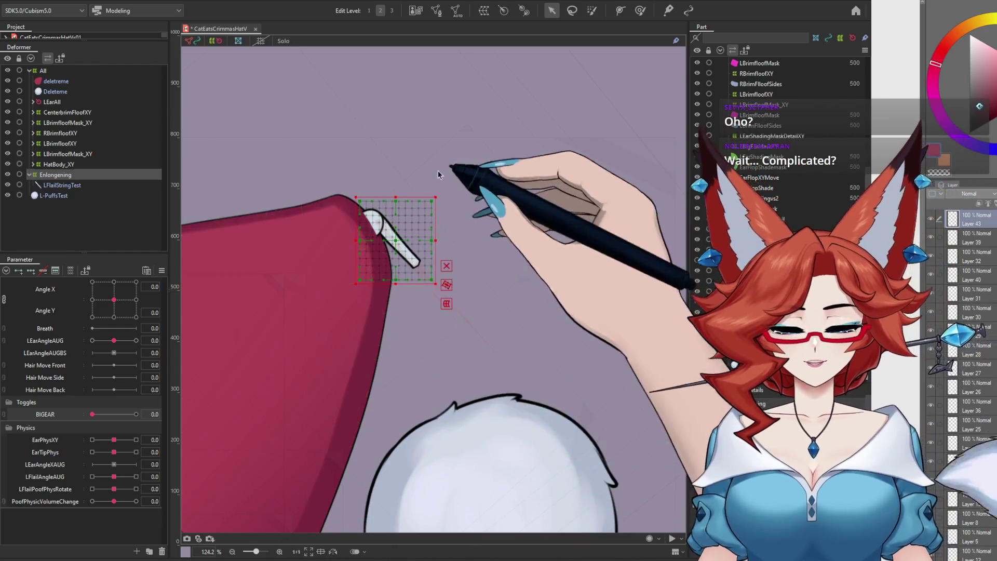
# Delete the Enlongening deformer and stand LFlailStringTest upright to the right of the hat tip
pyautogui.click(55, 176)
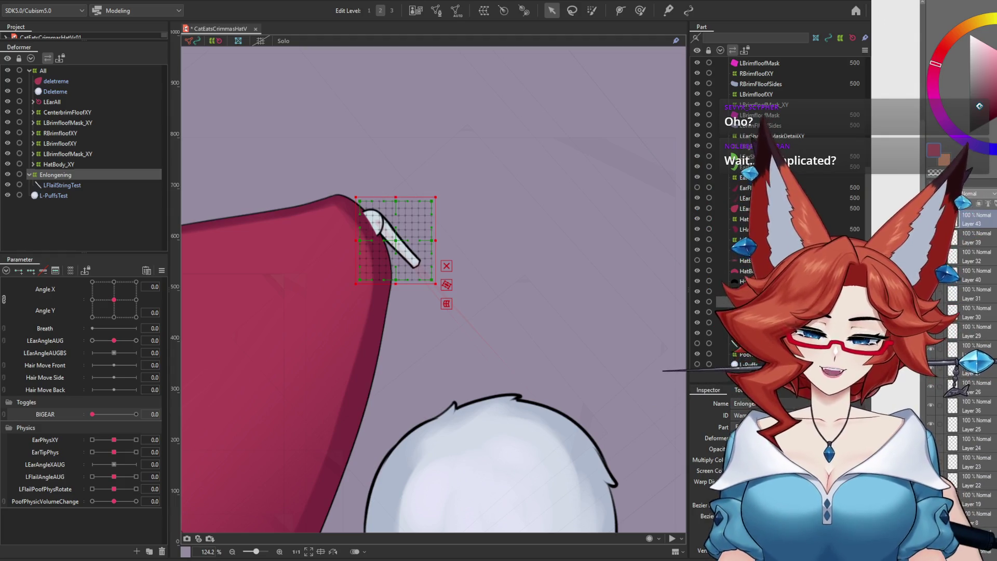
pyautogui.hotkey('ctrl', 'z')
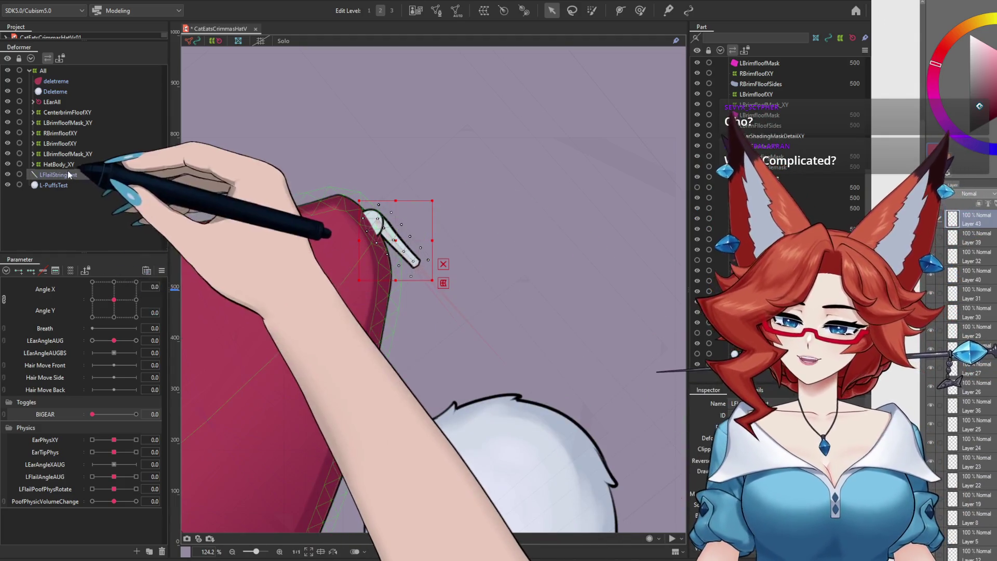
pyautogui.click(57, 174)
pyautogui.moveTo(395, 240); pyautogui.dragTo(517, 241)
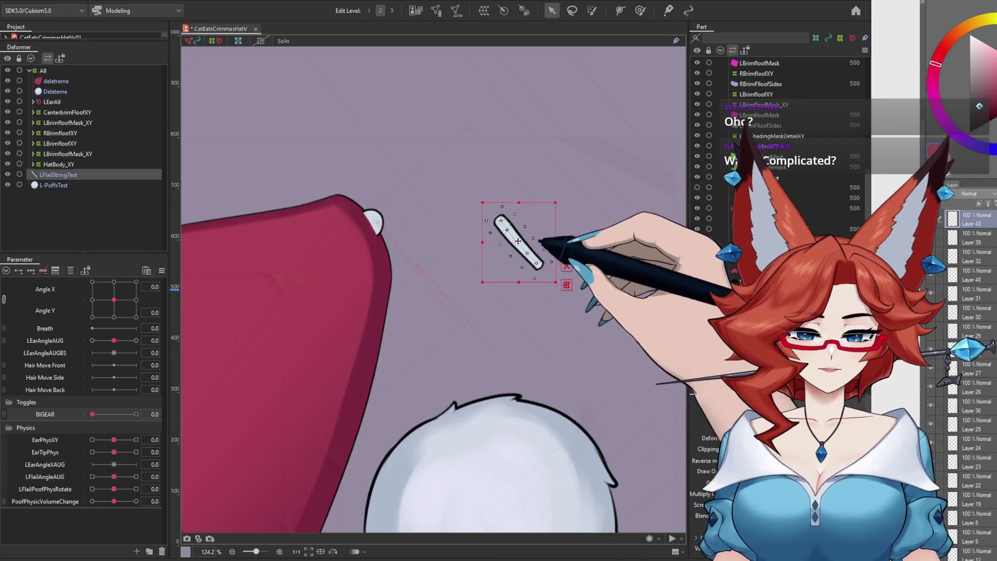
pyautogui.moveTo(565, 286); pyautogui.dragTo(509, 306)
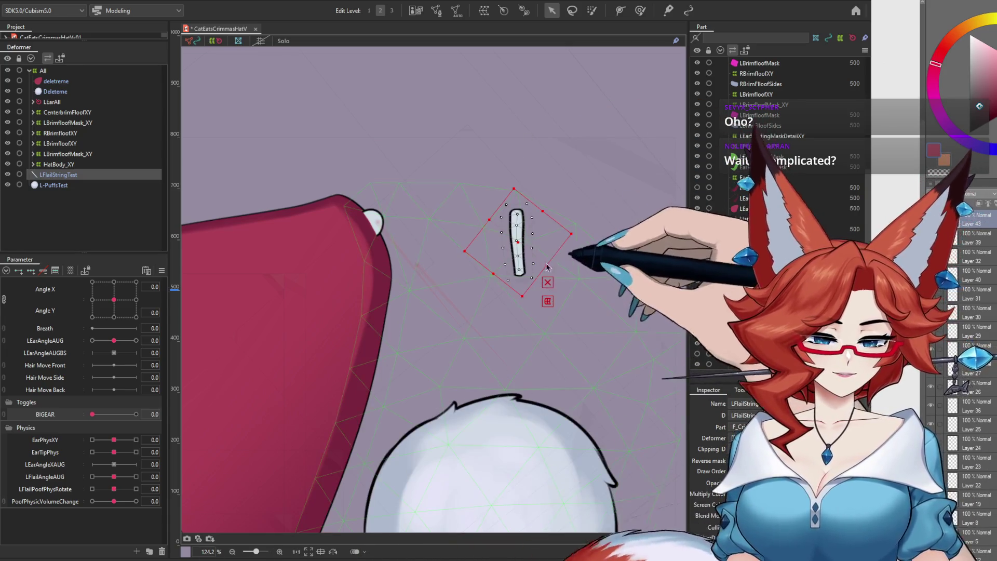
pyautogui.click(73, 1)
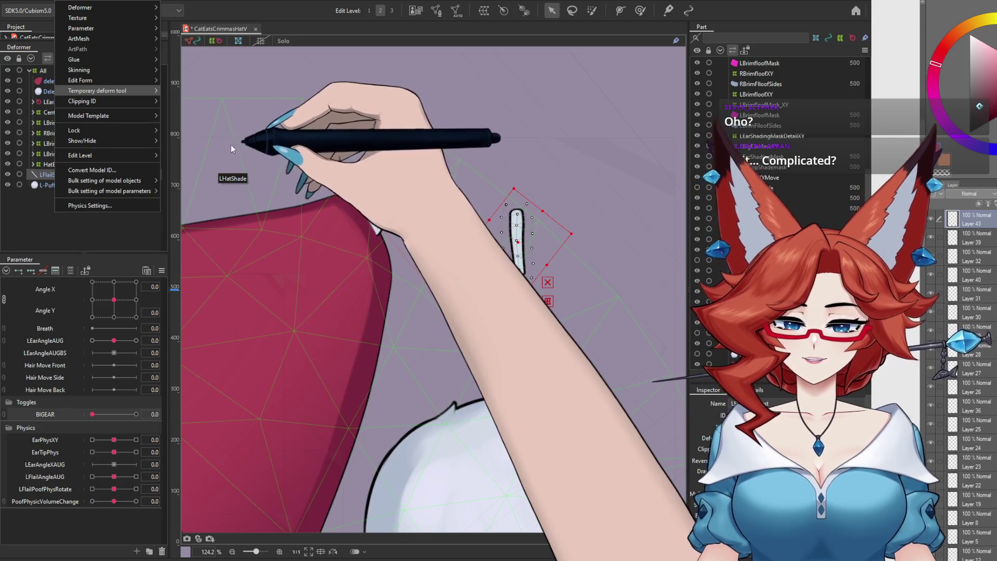
# Use the temporary deform tool to stretch LFlailStringTest into a long vertical strand above the pompom
pyautogui.press('Return')
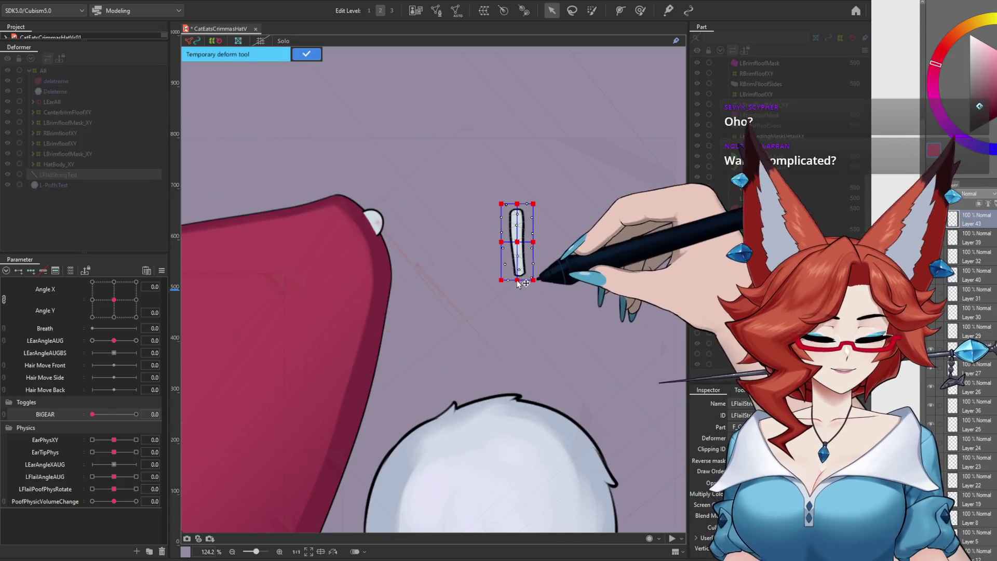
pyautogui.moveTo(520, 310); pyautogui.dragTo(540, 321)
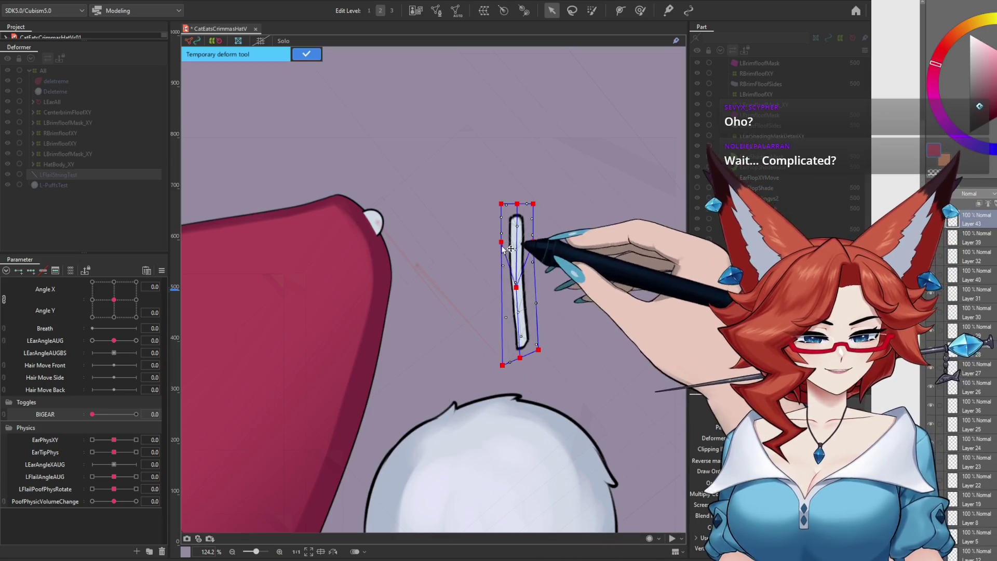
pyautogui.moveTo(538, 349); pyautogui.dragTo(535, 374)
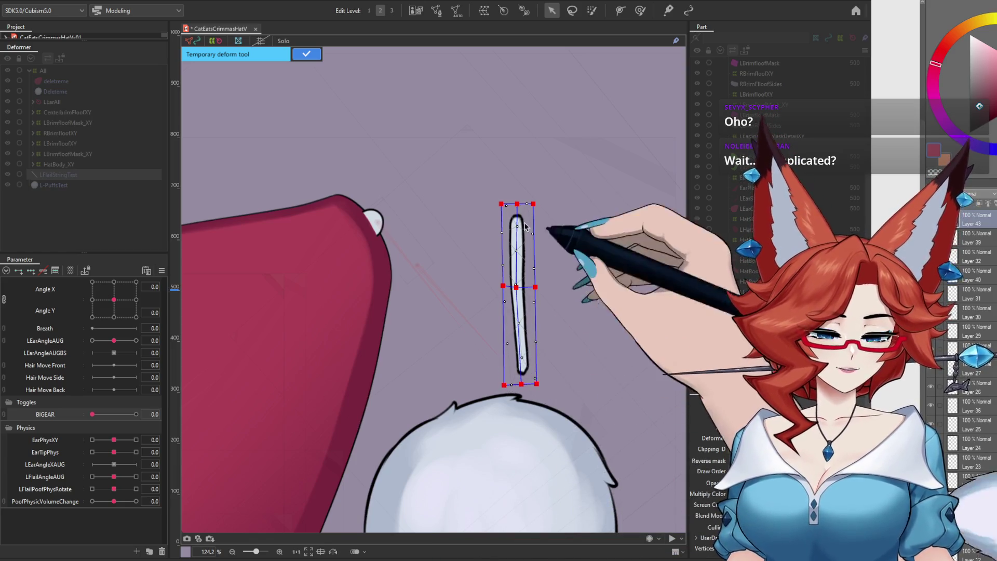
pyautogui.moveTo(527, 192); pyautogui.dragTo(519, 140)
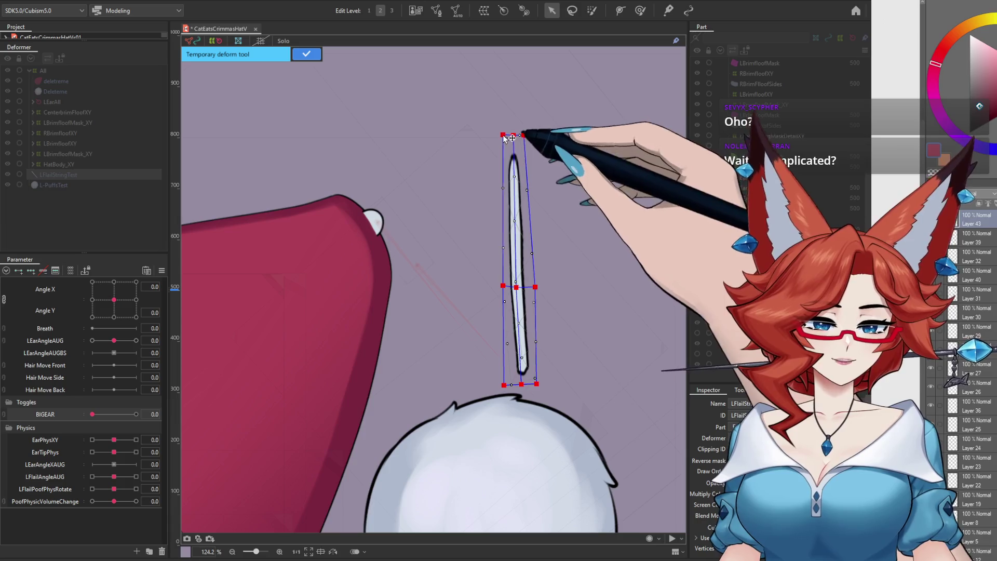
pyautogui.moveTo(515, 279); pyautogui.dragTo(516, 263)
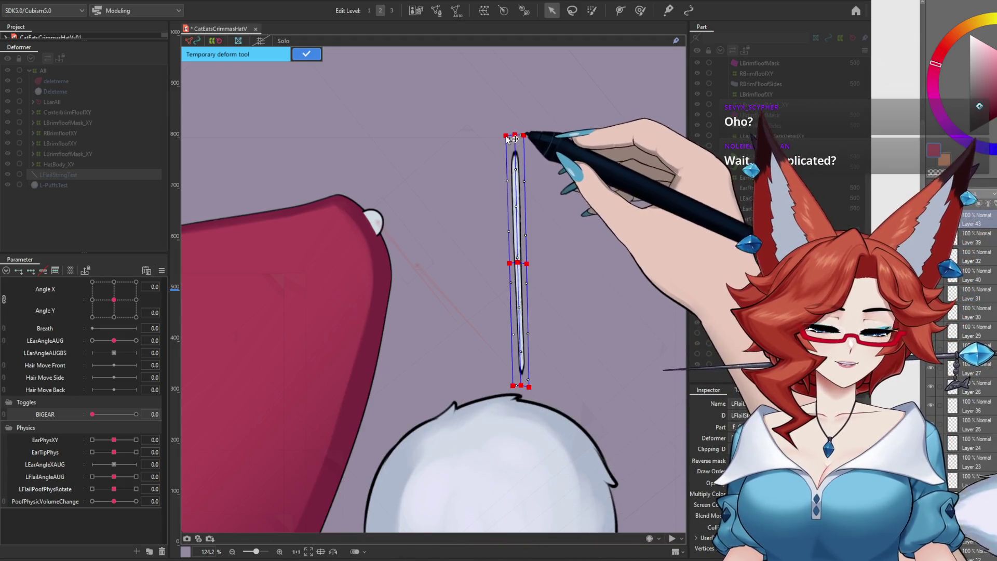
pyautogui.click(307, 54)
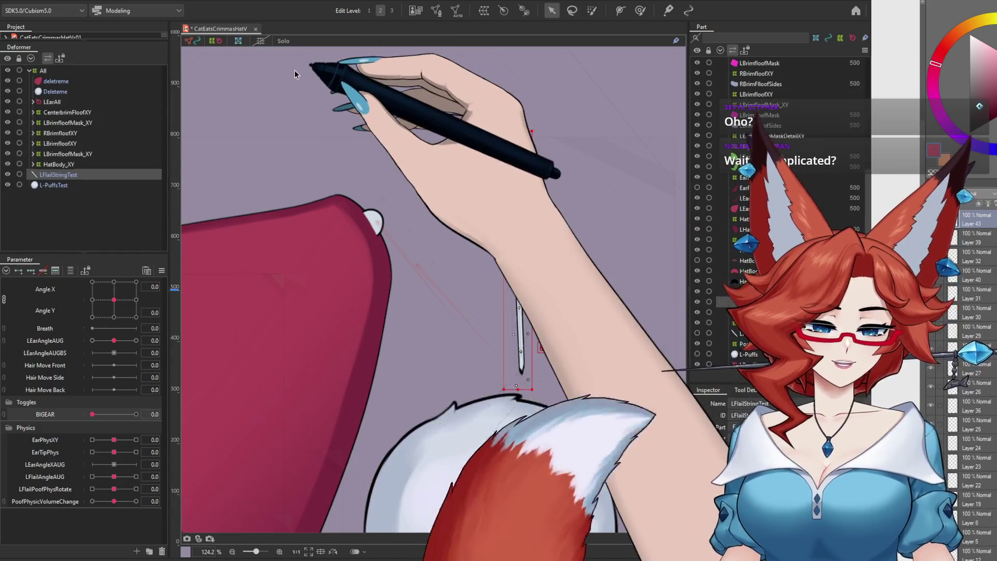
pyautogui.click(435, 11)
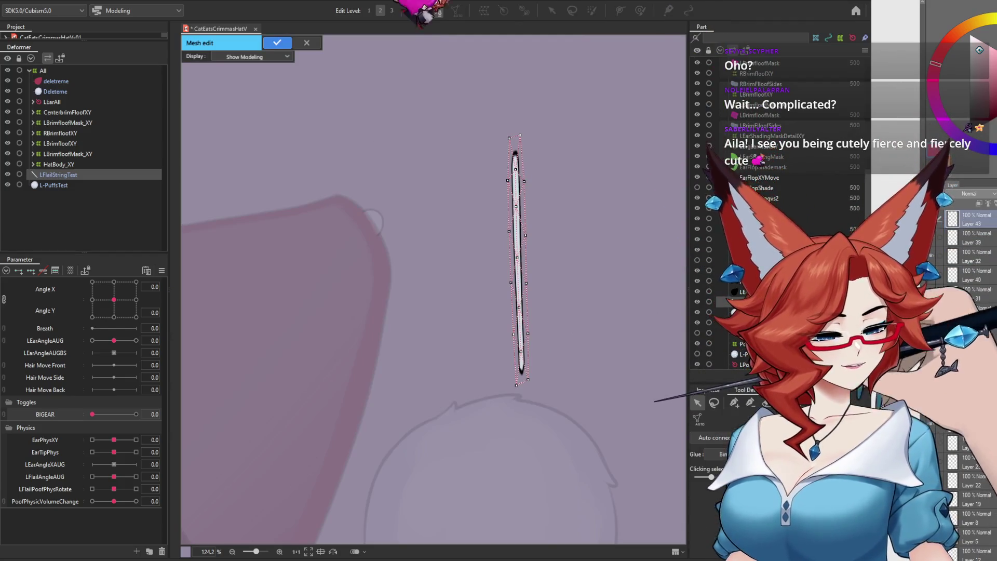
# Replace the string's vertices with a stroke-mapped mesh drawn down its full length and confirm it
pyautogui.press('Delete')
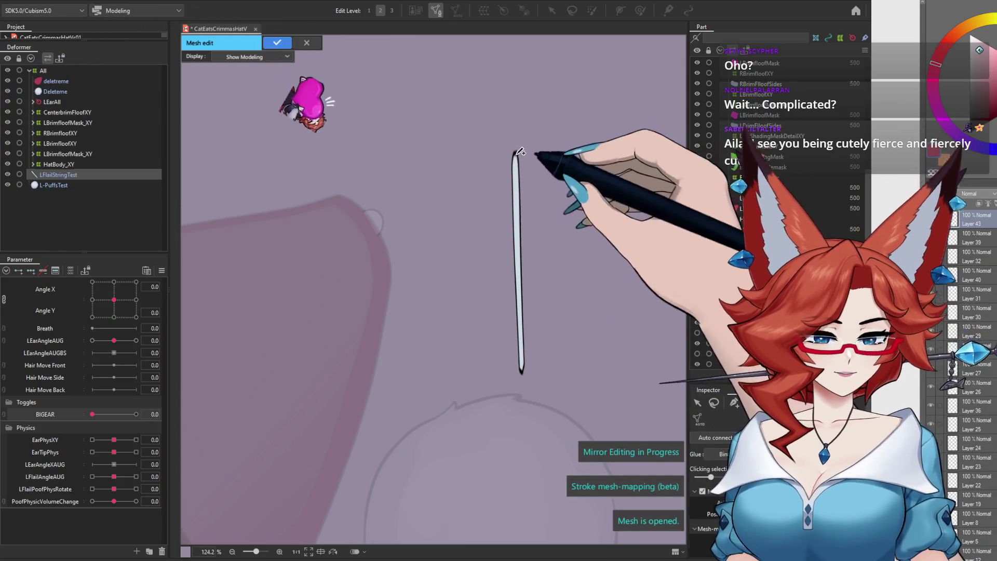
pyautogui.moveTo(519, 152); pyautogui.dragTo(521, 372)
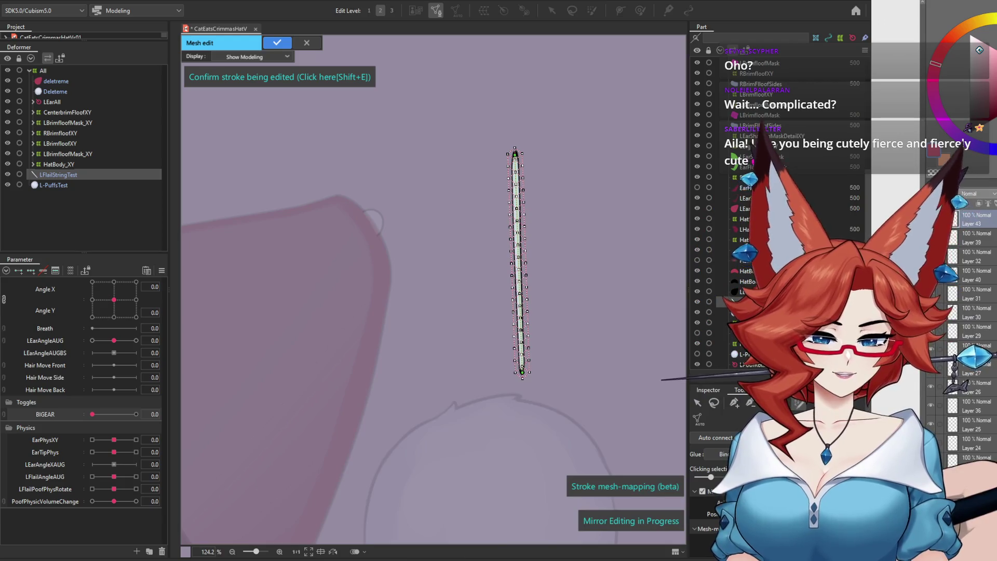
pyautogui.hotkey('shift', 'e')
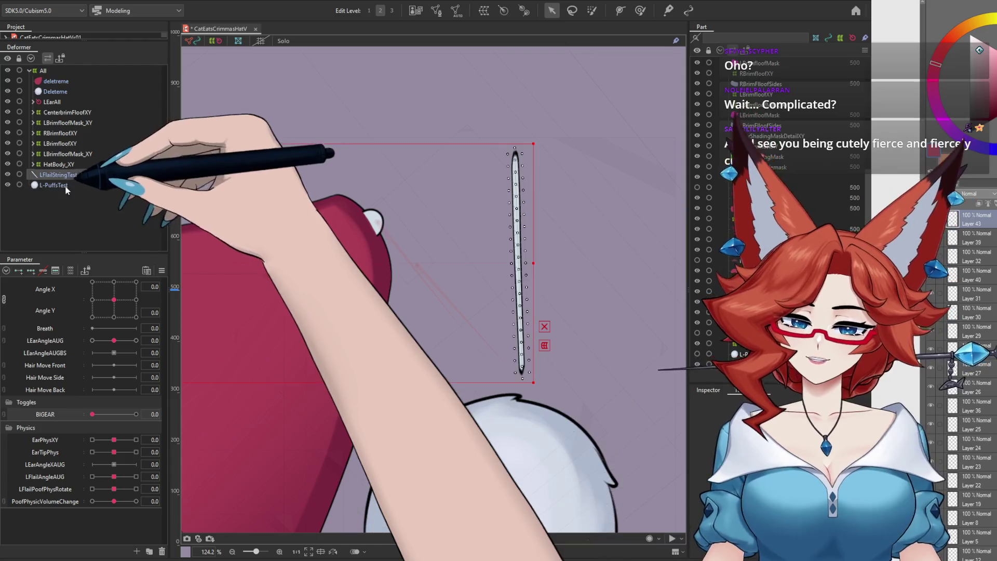
# Erase the mirrored left-side stroke mesh so only the string above the right pompom remains
pyautogui.moveTo(388, 254); pyautogui.dragTo(531, 244)
pyautogui.scroll(-2, 531, 244)
pyautogui.scroll(-3, 525, 263)
pyautogui.scroll(-3, 525, 263)
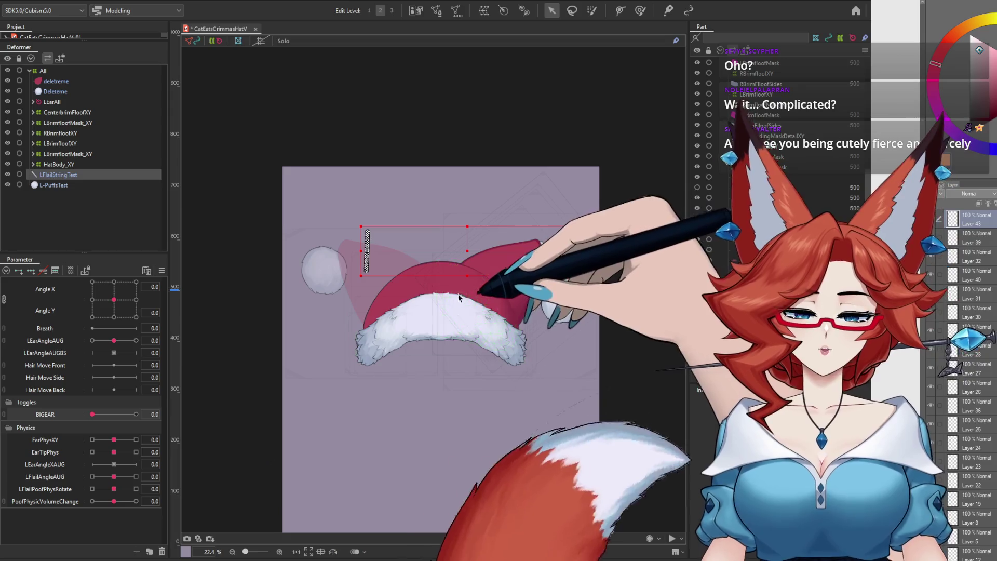
pyautogui.click(437, 11)
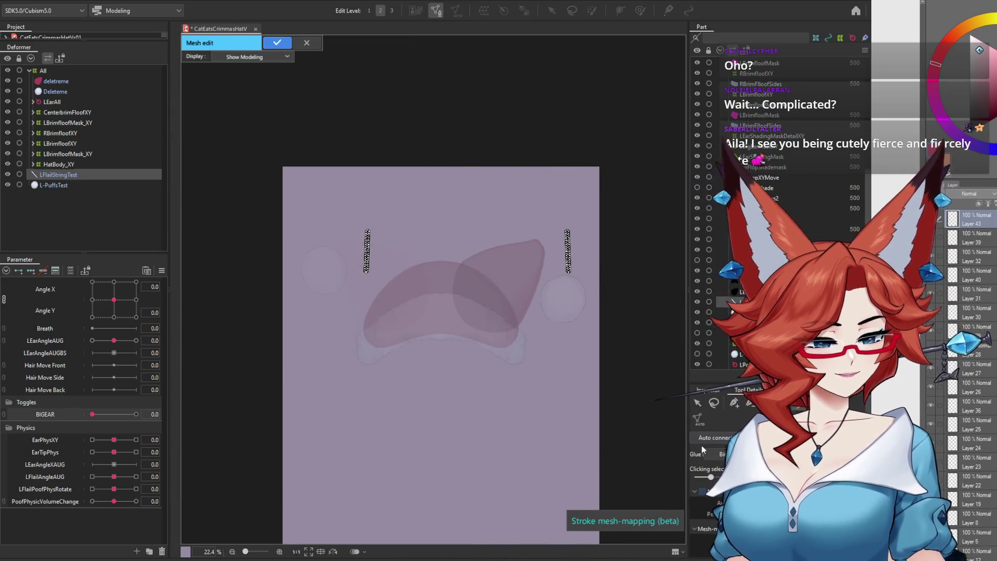
pyautogui.moveTo(363, 249); pyautogui.dragTo(354, 337)
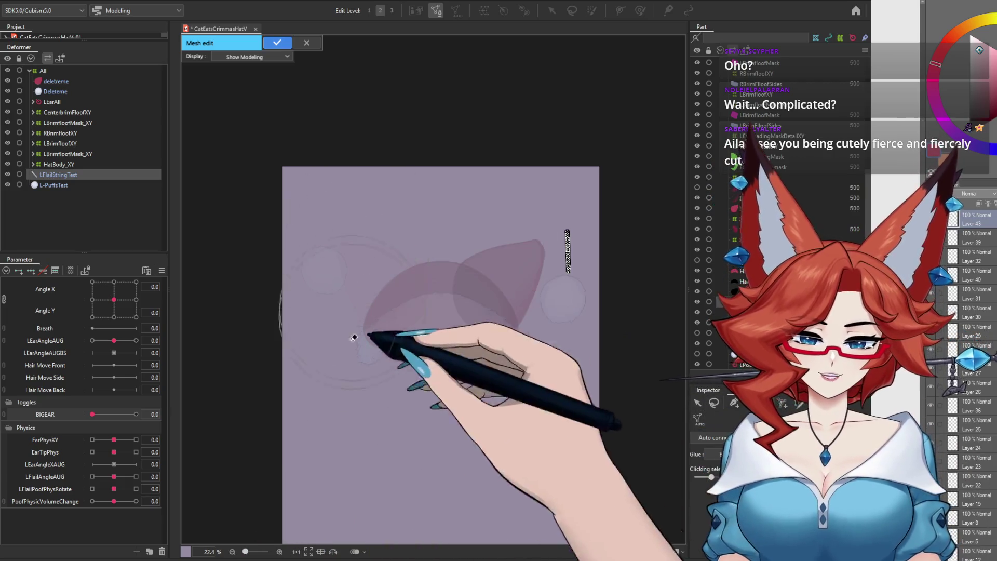
pyautogui.click(277, 42)
pyautogui.moveTo(604, 330); pyautogui.dragTo(570, 342)
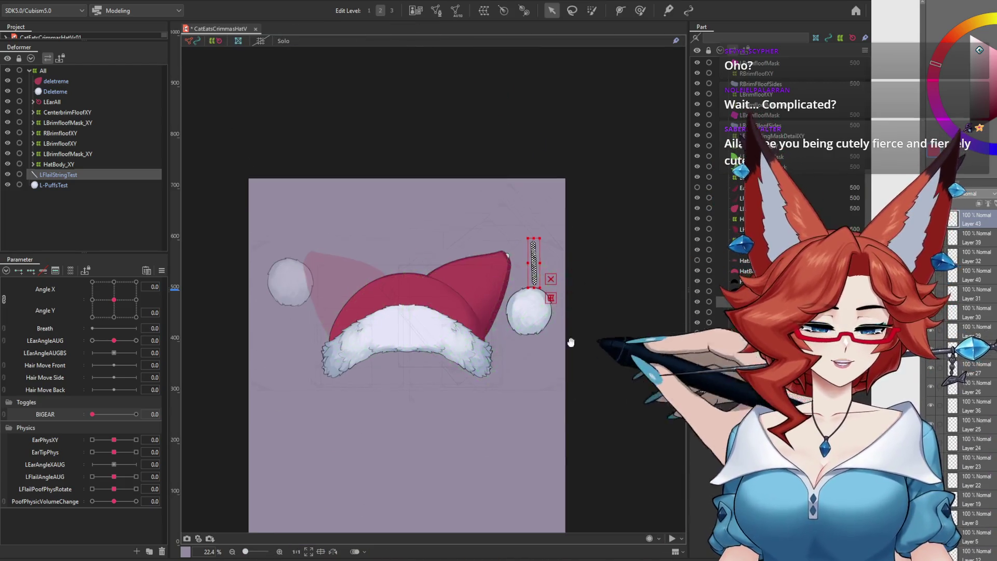
pyautogui.scroll(3, 469, 282)
pyautogui.scroll(3, 481, 290)
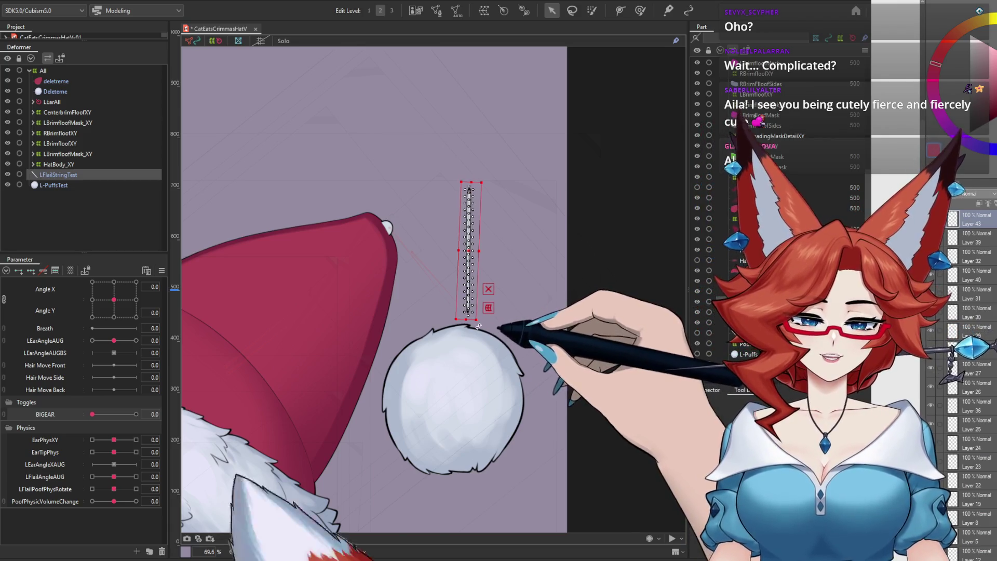
# Tilt LFlailStringTest slightly and move it so its top end sits on the hat tip
pyautogui.moveTo(478, 326); pyautogui.dragTo(475, 328)
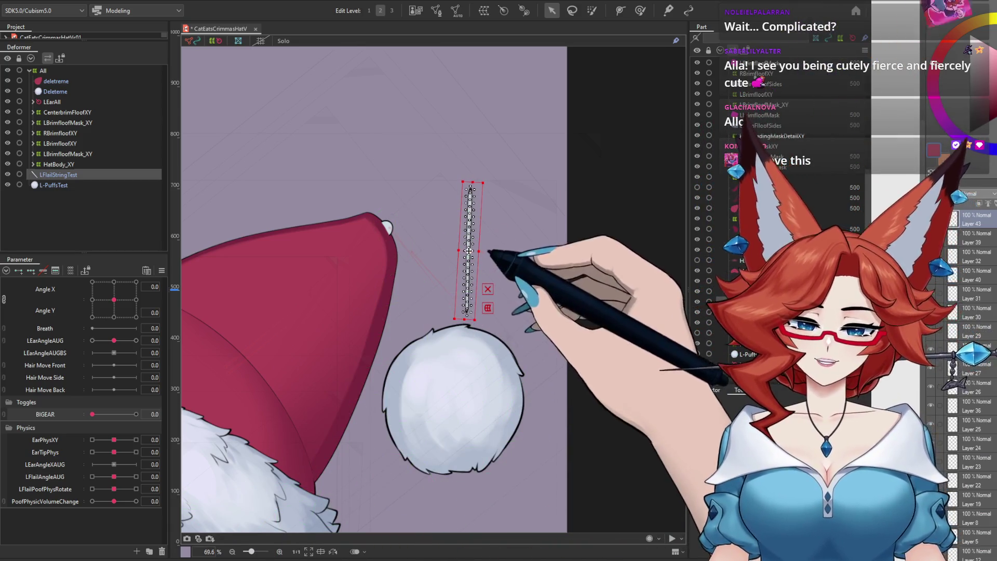
pyautogui.moveTo(469, 251); pyautogui.dragTo(387, 287)
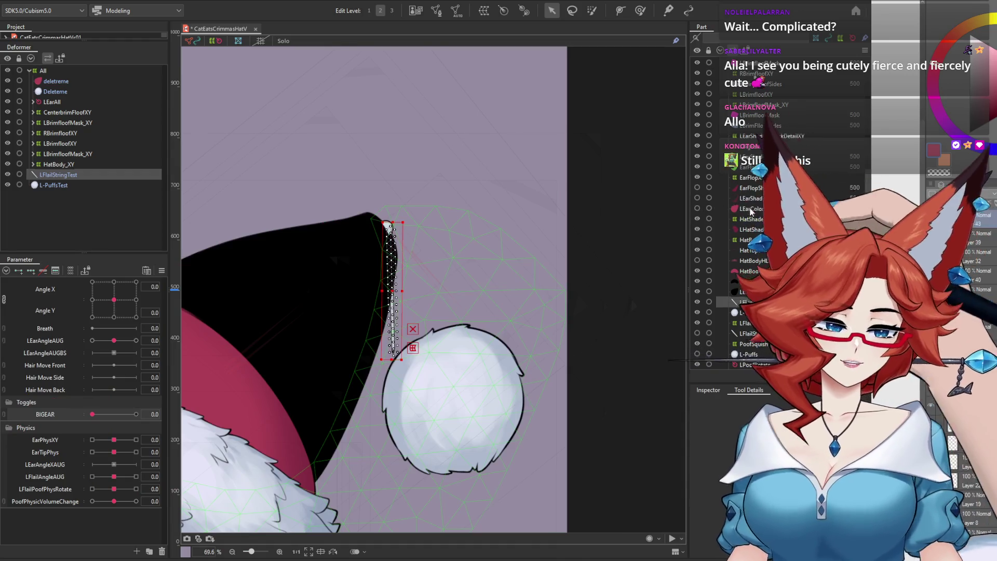
pyautogui.click(697, 300)
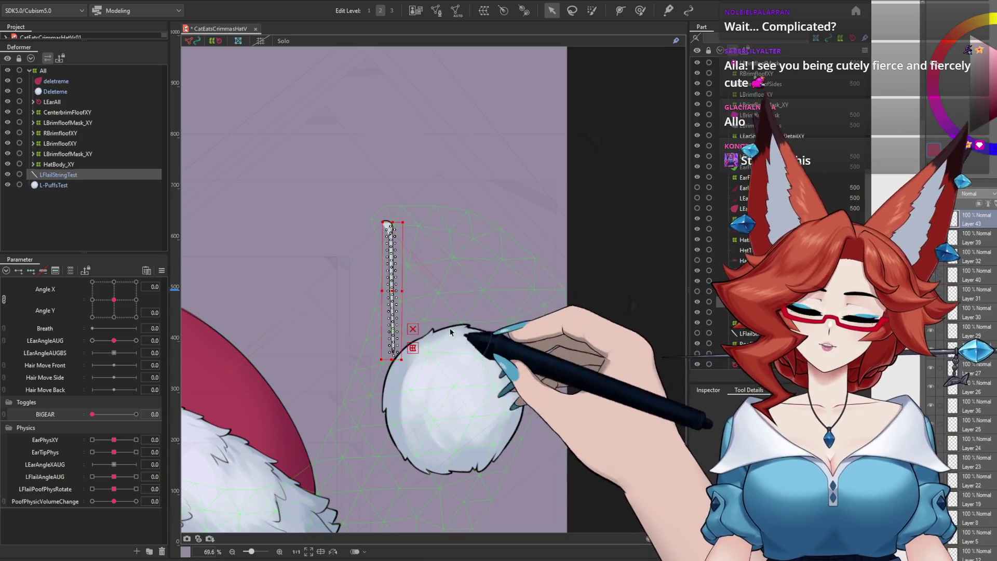
# Position and tilt L-PuffsTest just below the string's end, then hide it, leaving LFlailStringTest selected
pyautogui.click(452, 394)
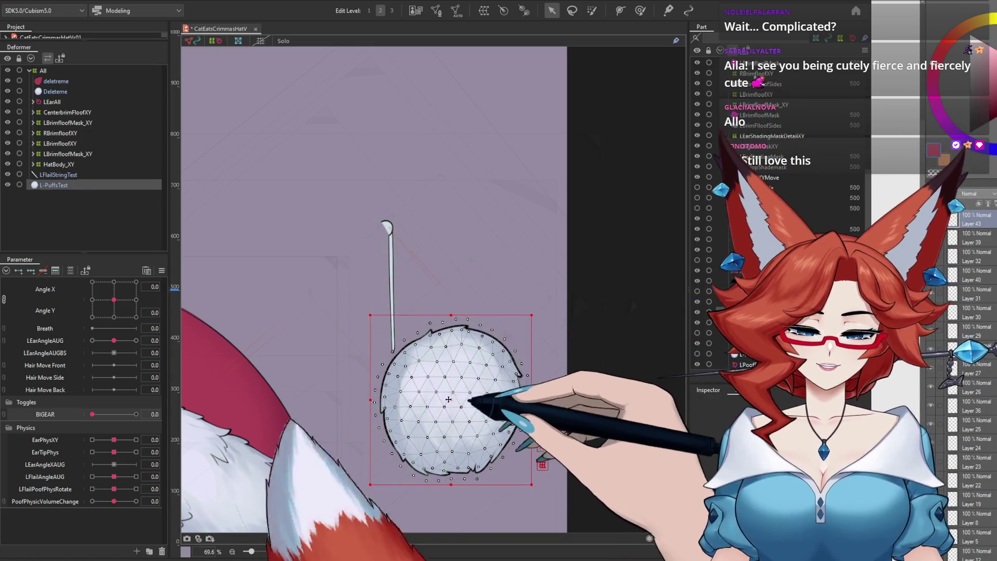
pyautogui.moveTo(408, 409); pyautogui.dragTo(416, 411)
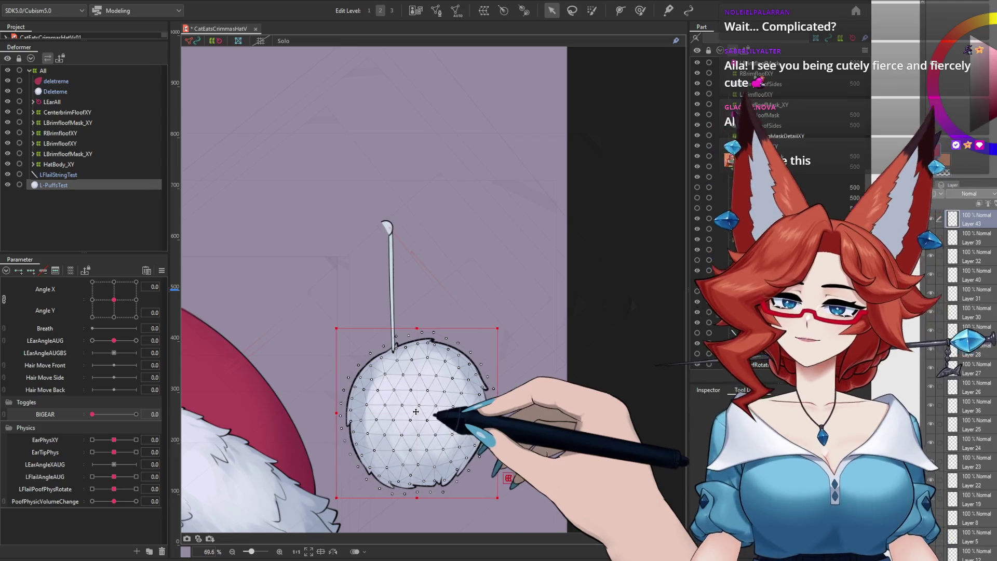
pyautogui.moveTo(506, 327); pyautogui.dragTo(509, 390)
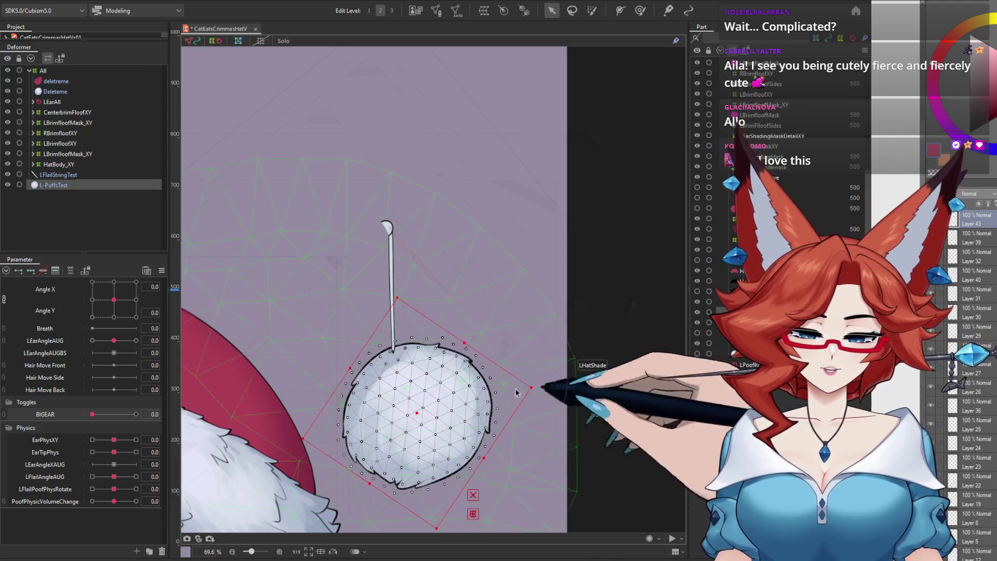
pyautogui.moveTo(396, 414); pyautogui.dragTo(400, 411)
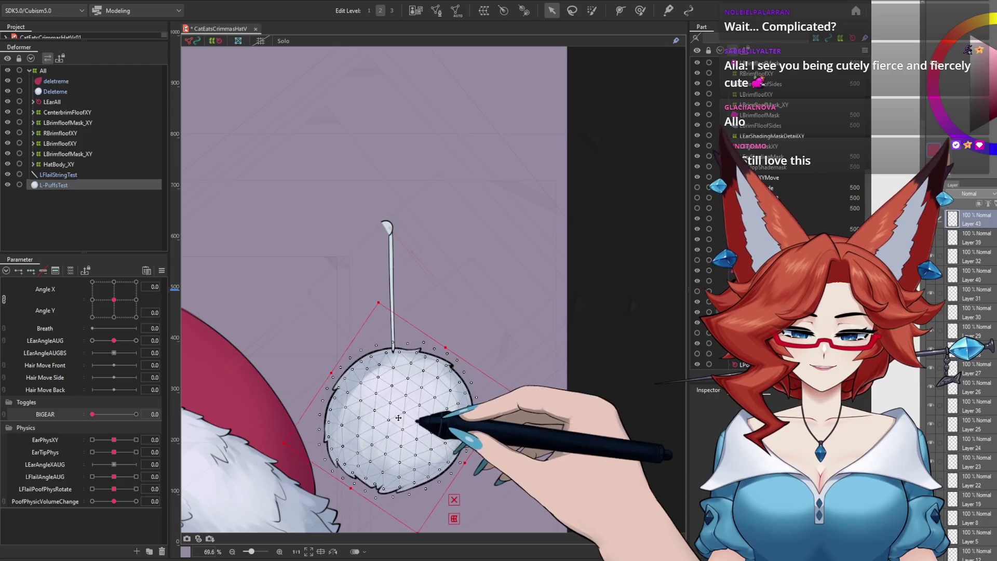
pyautogui.press('Return')
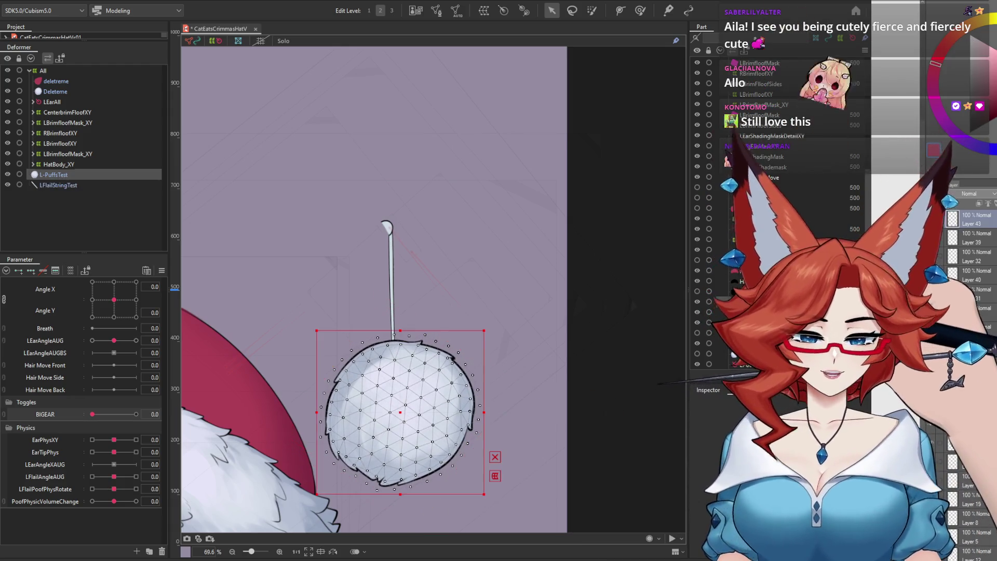
pyautogui.moveTo(419, 419); pyautogui.dragTo(423, 417)
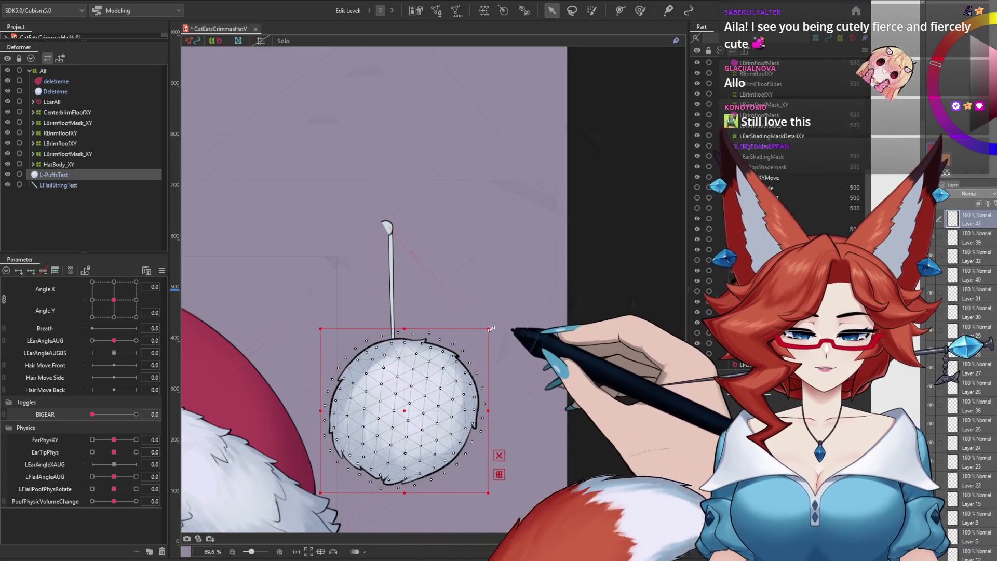
pyautogui.moveTo(493, 327); pyautogui.dragTo(476, 310)
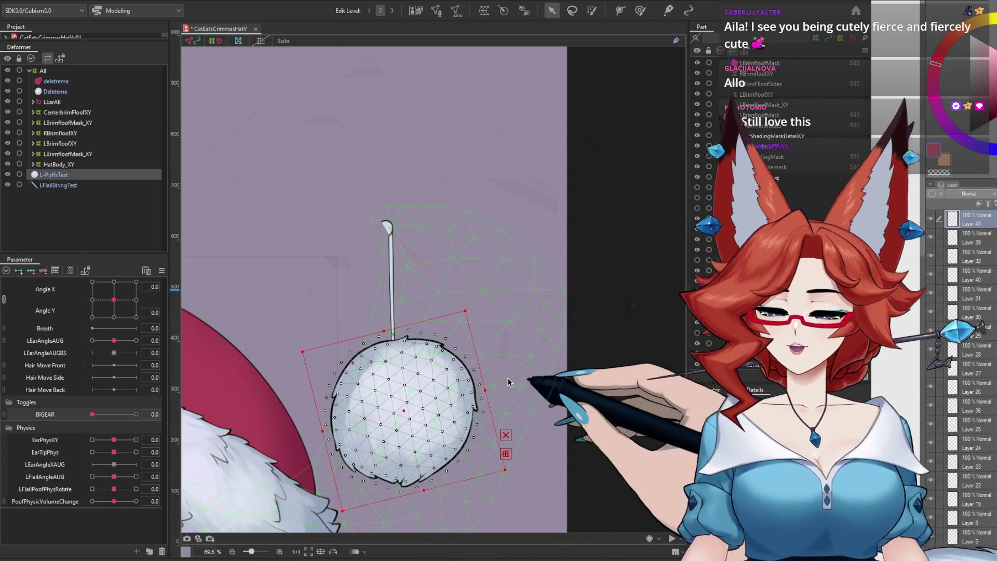
pyautogui.click(390, 280)
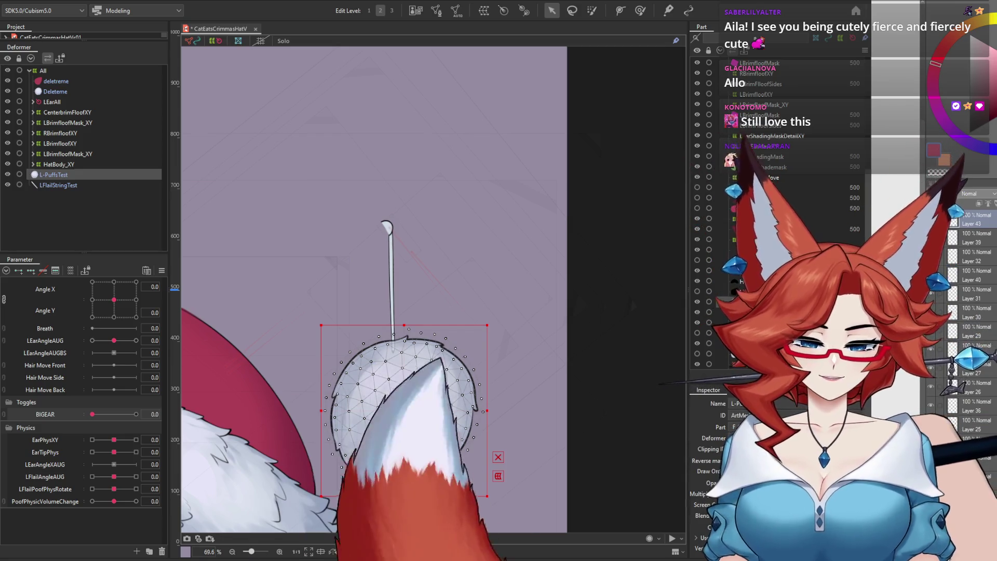
pyautogui.click(697, 302)
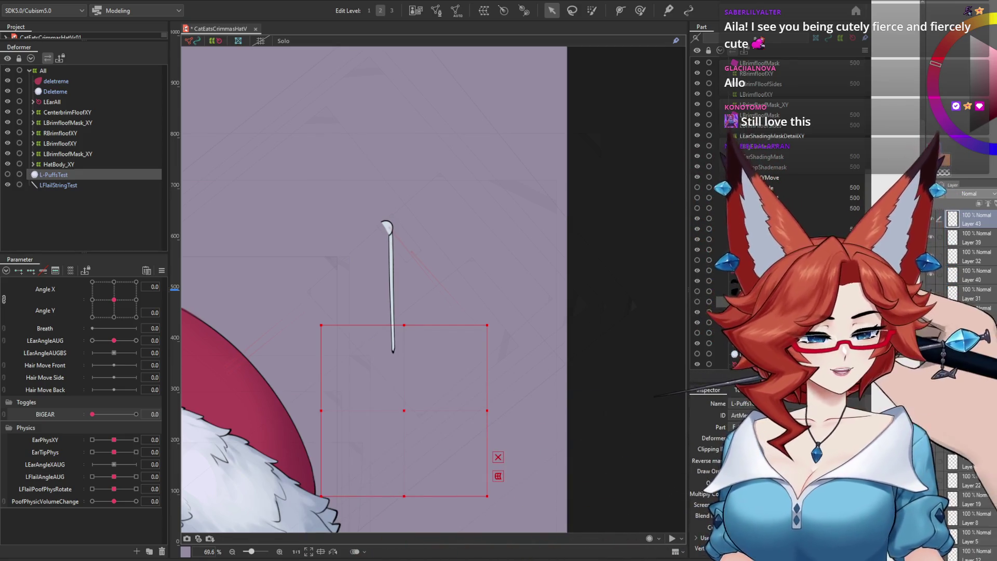
# Add a deformation path to LFlailStringTest with about six control points from its top to its bottom
pyautogui.press('b')
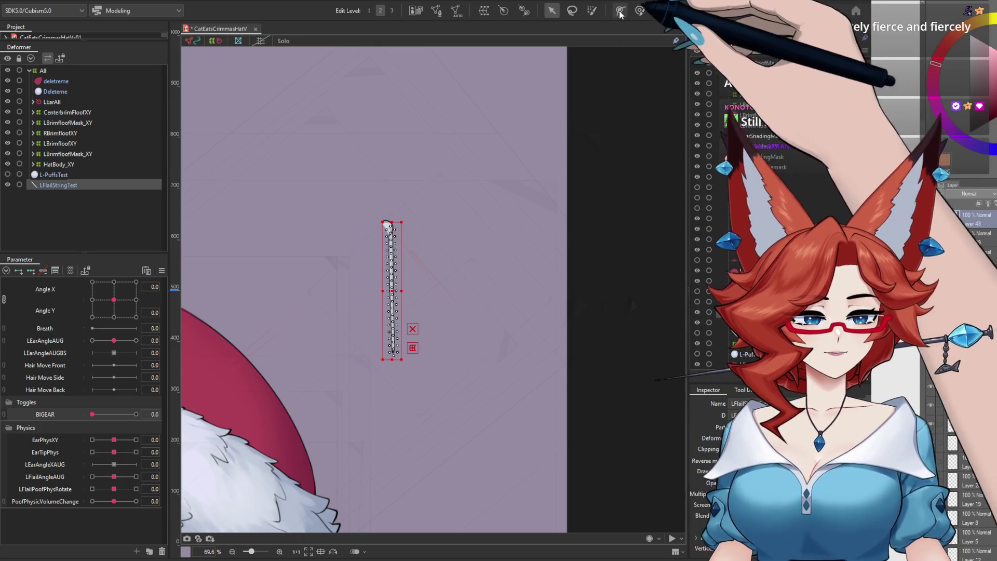
pyautogui.scroll(2, 438, 244)
pyautogui.scroll(2, 459, 200)
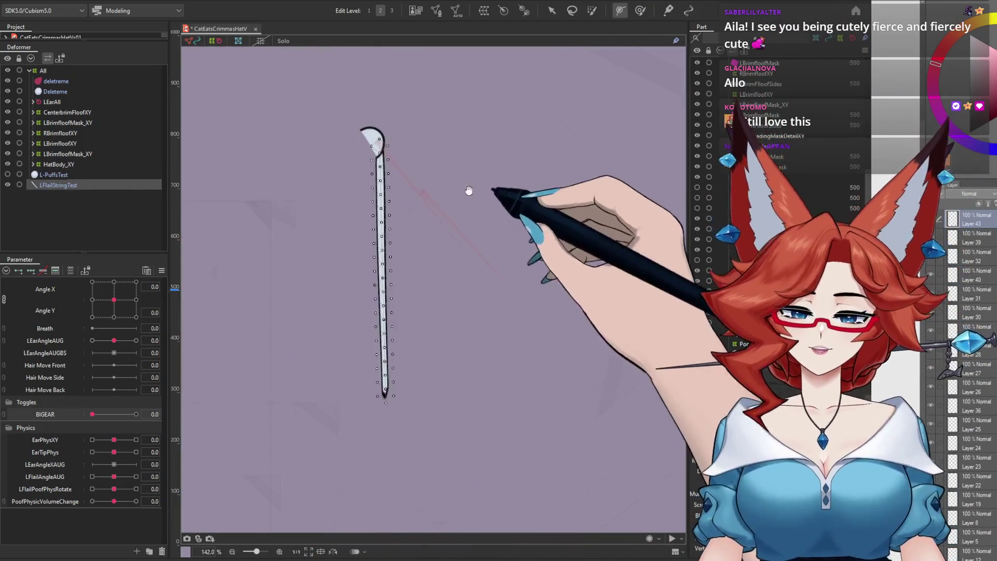
pyautogui.click(395, 160)
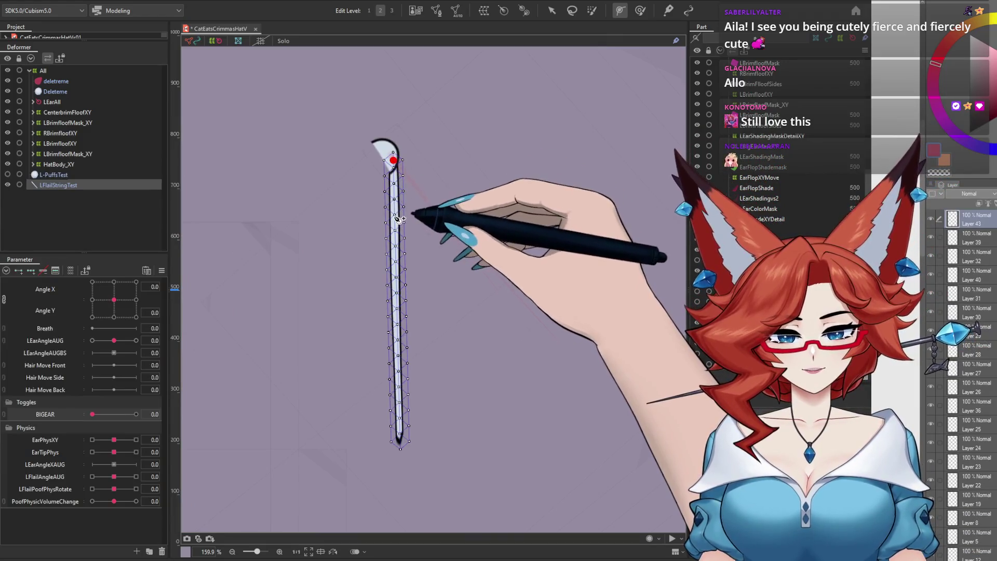
pyautogui.moveTo(397, 222); pyautogui.dragTo(398, 265)
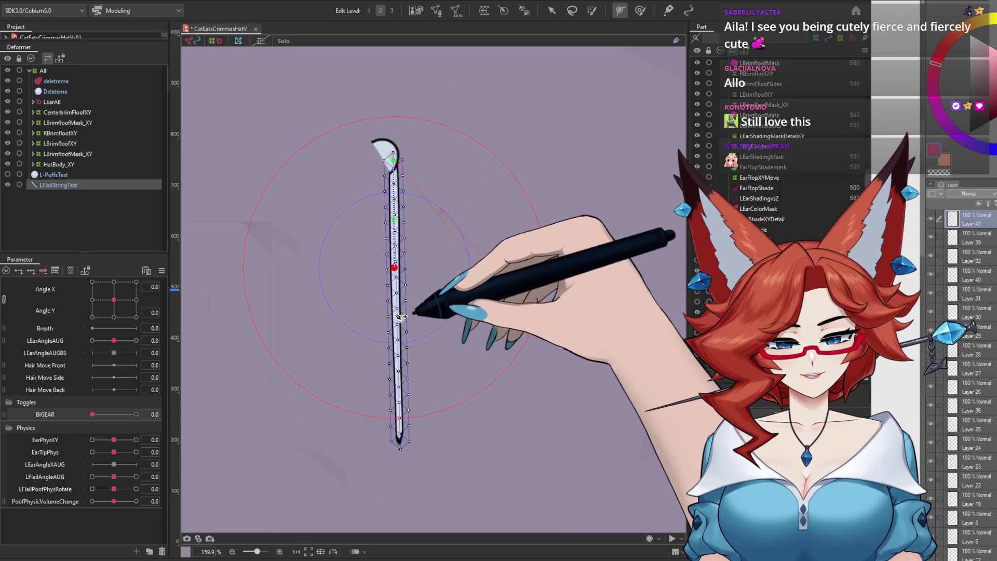
pyautogui.moveTo(396, 269); pyautogui.dragTo(395, 313)
pyautogui.click(396, 365)
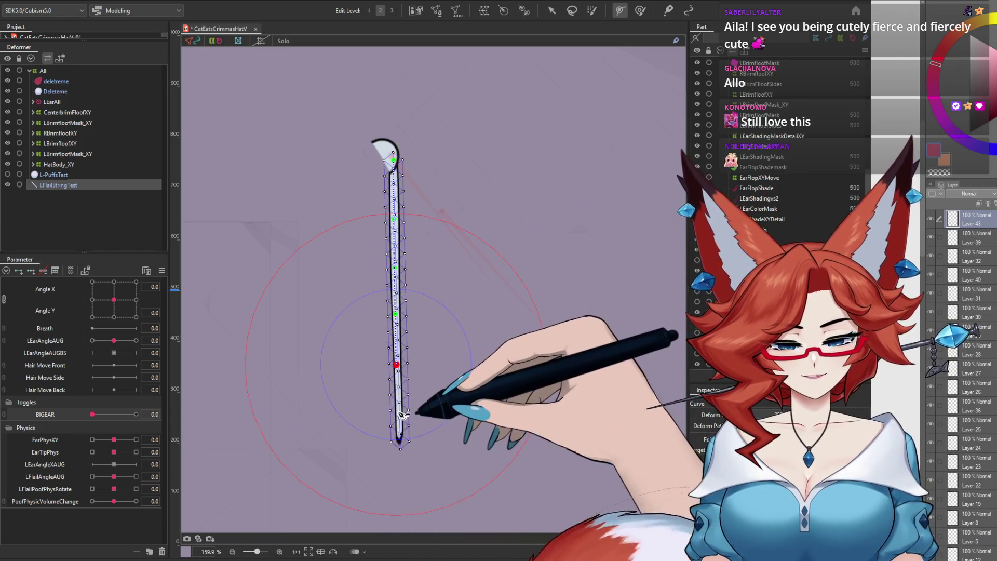
pyautogui.click(398, 433)
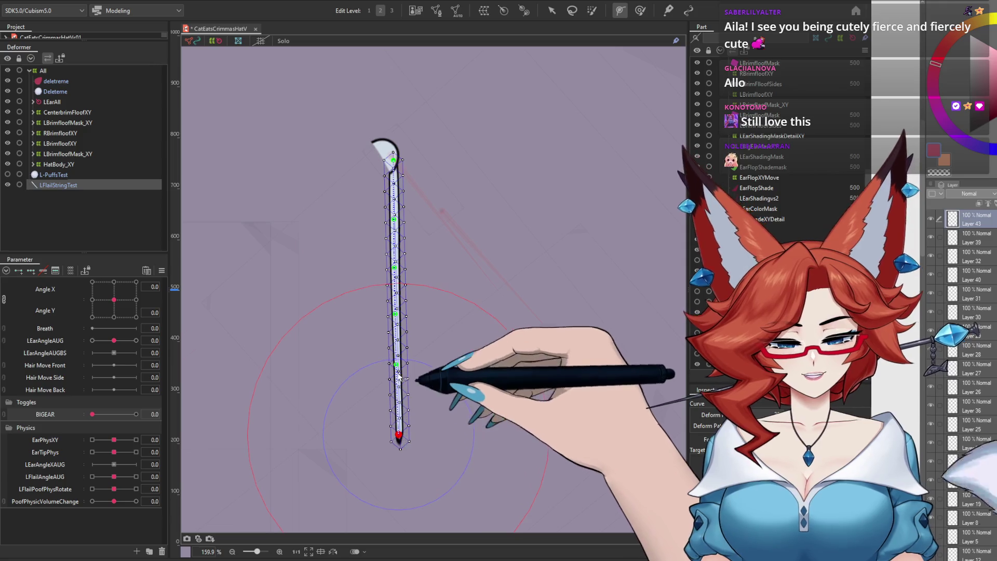
pyautogui.click(399, 398)
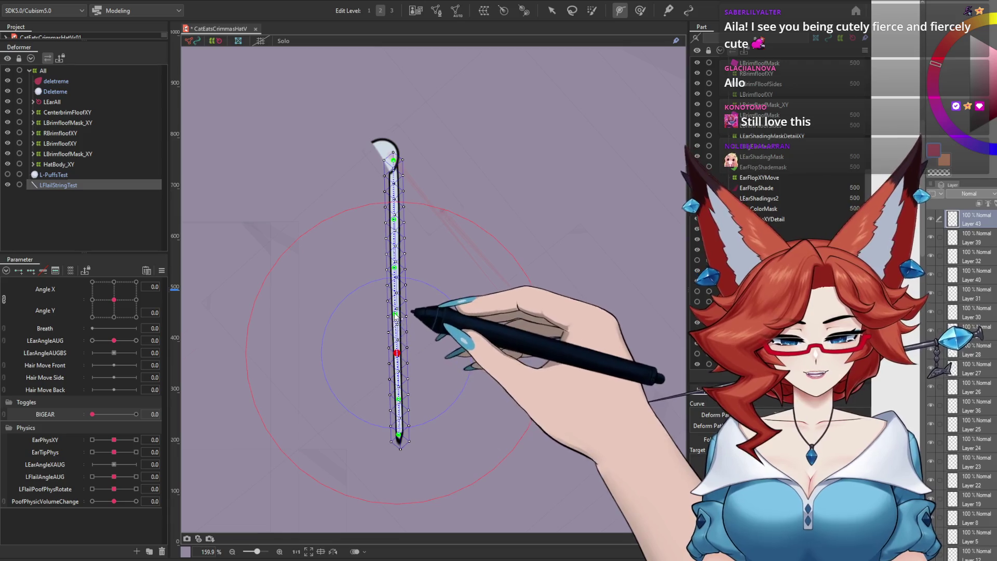
pyautogui.click(395, 213)
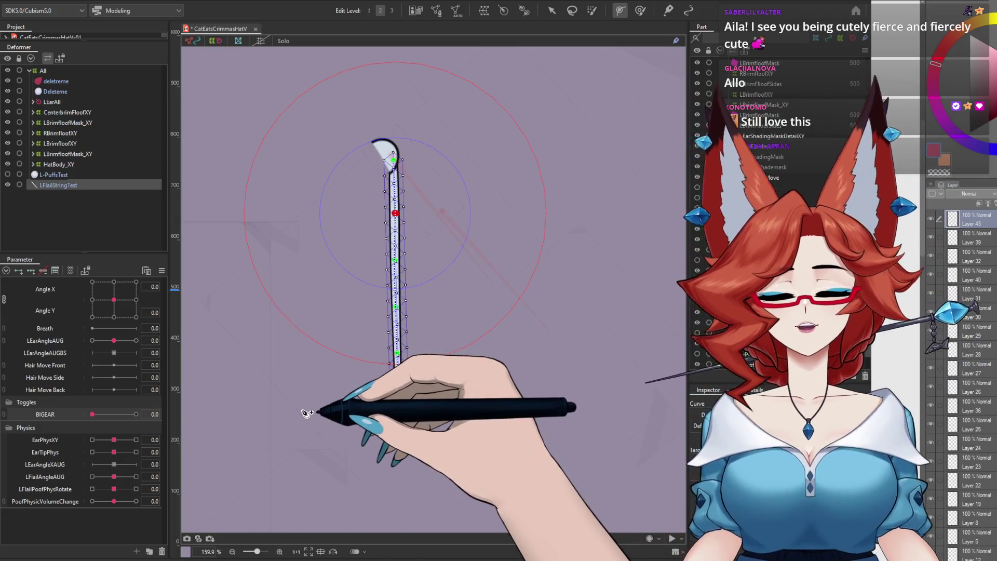
pyautogui.click(551, 11)
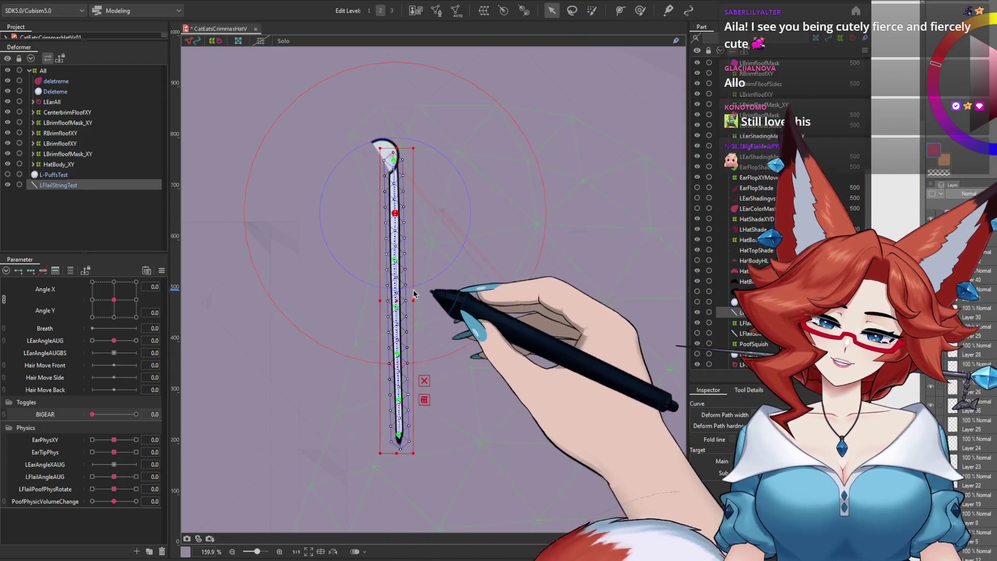
pyautogui.click(60, 185)
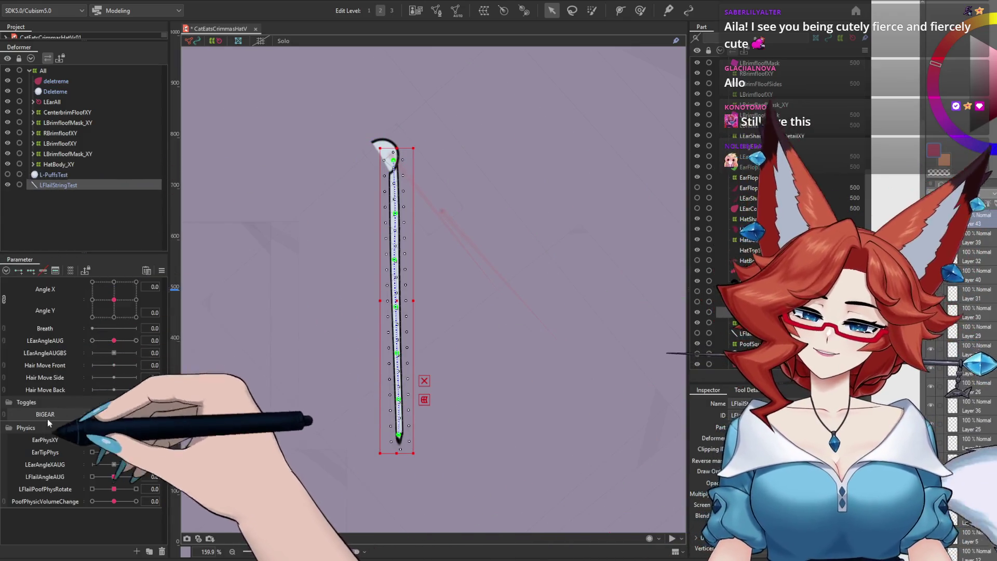
# Apply skinning to the LFlailStringTest mesh using its top-to-bottom deformation path
pyautogui.click(70, 2)
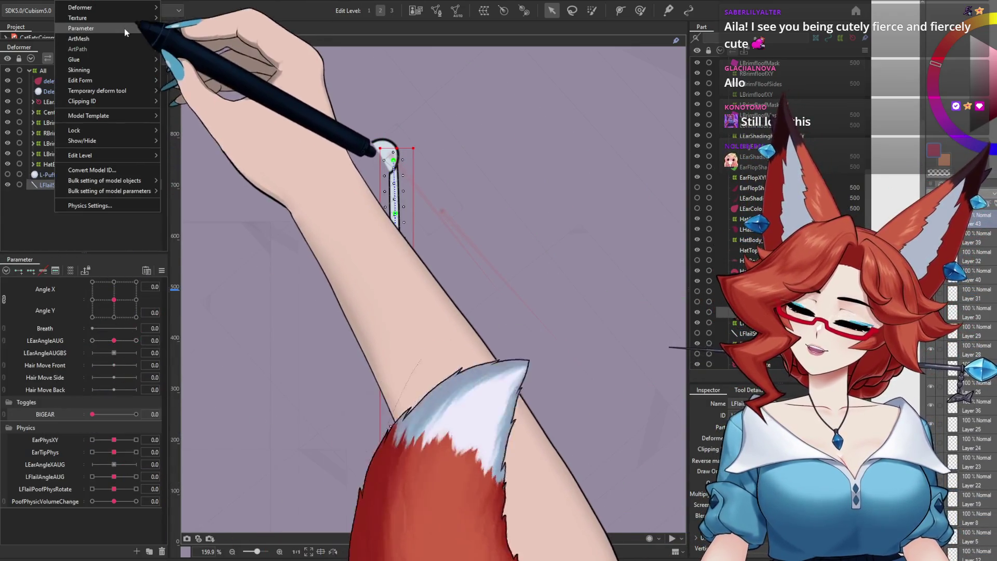
pyautogui.moveTo(79, 71)
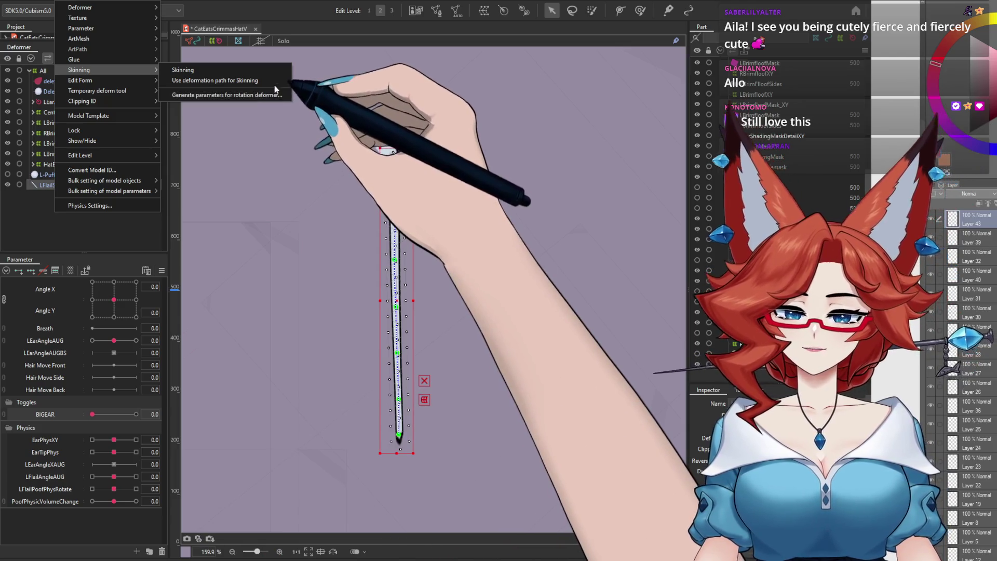
pyautogui.click(274, 95)
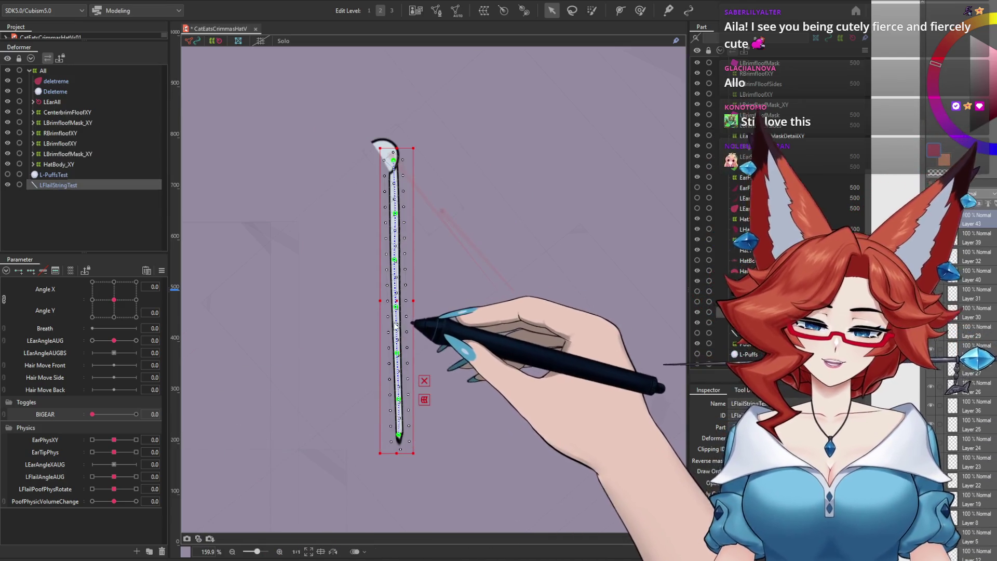